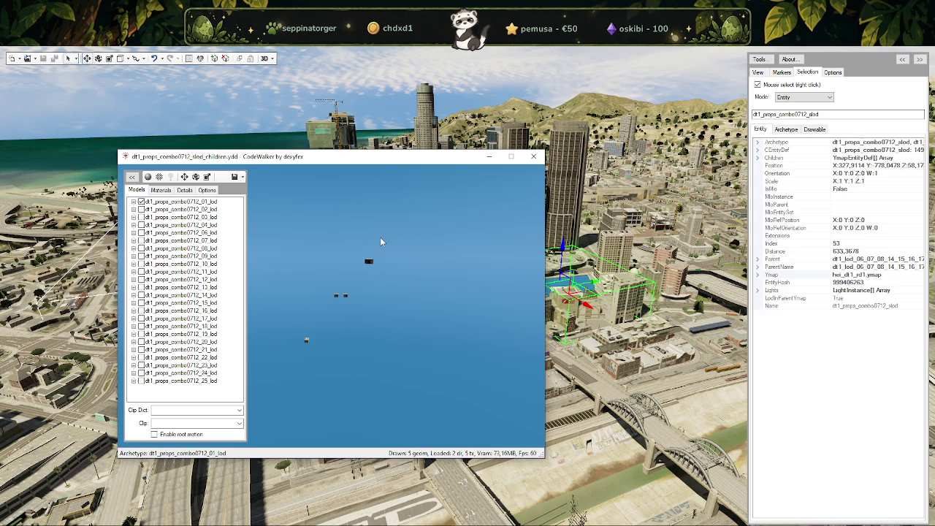
Close the combo0712 model viewer and widen the Selection panel to read the ParentName value.
{"action": "left_click", "coordinate": [534, 158]}
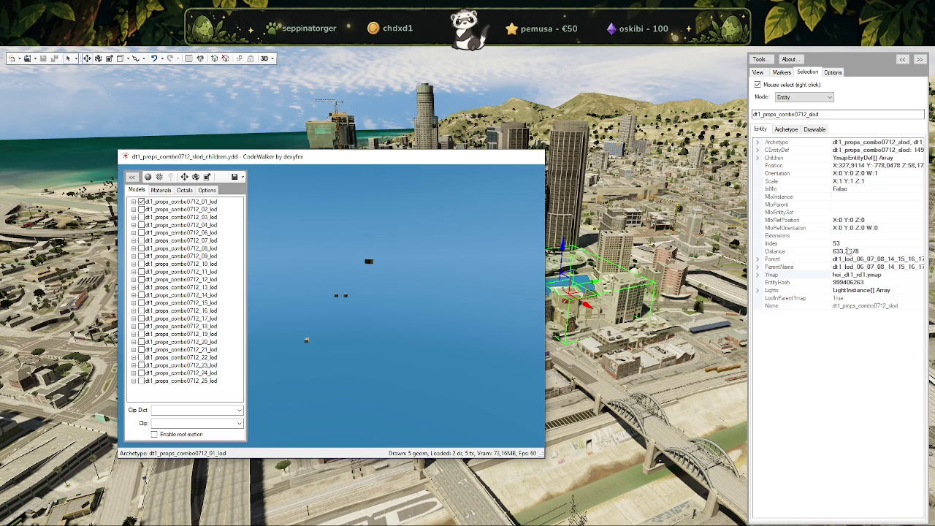
{"action": "left_click", "coordinate": [851, 259]}
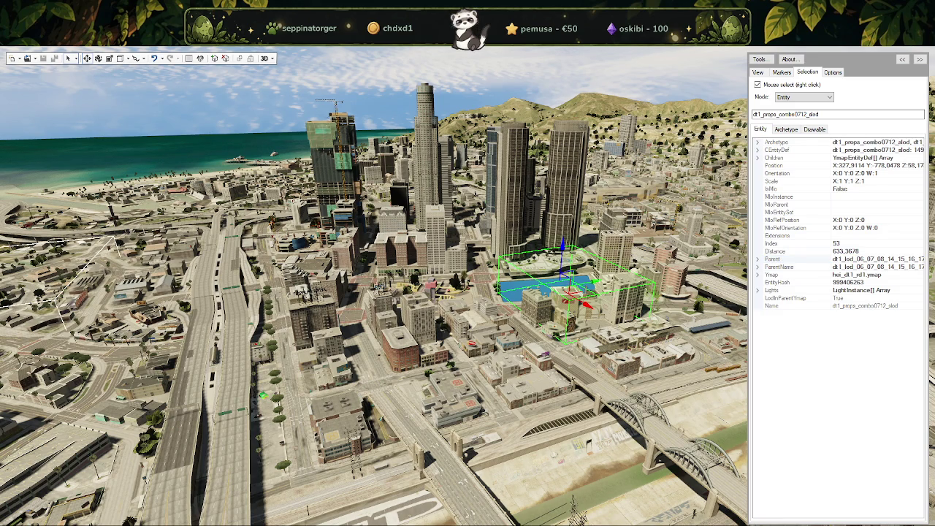
{"action": "left_click_drag", "start_coordinate": [750, 271], "coordinate": [641, 272]}
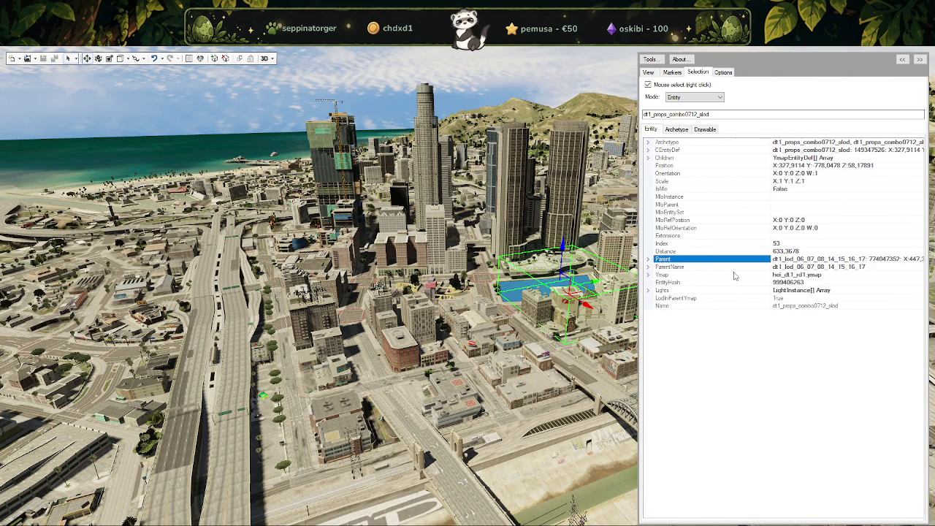
{"action": "left_click", "coordinate": [802, 268]}
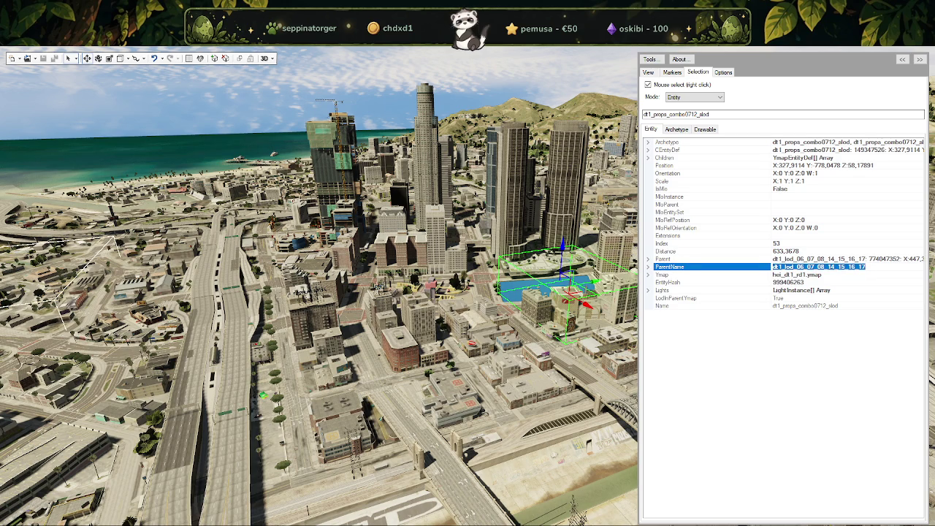
Select and copy the entity's full parent LOD name from the ParentName row.
{"action": "left_click", "coordinate": [73, 281]}
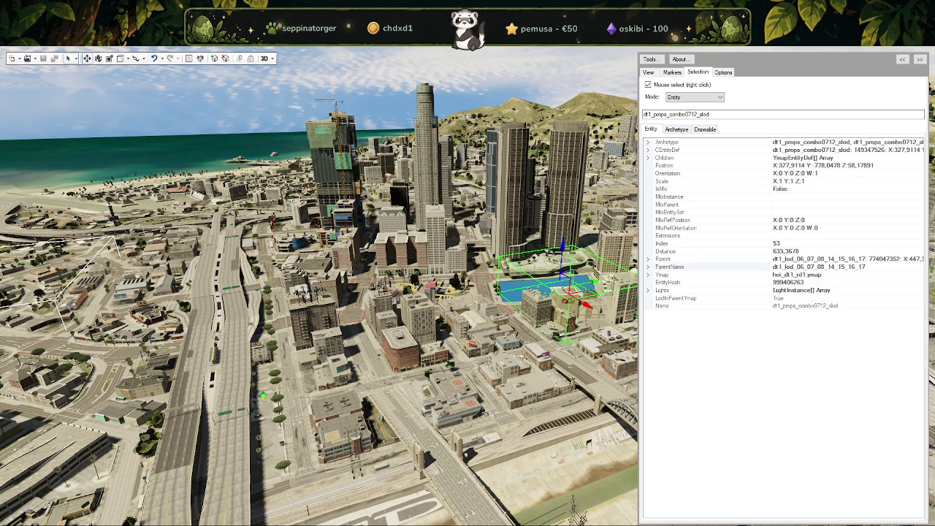
{"action": "left_click", "coordinate": [802, 268]}
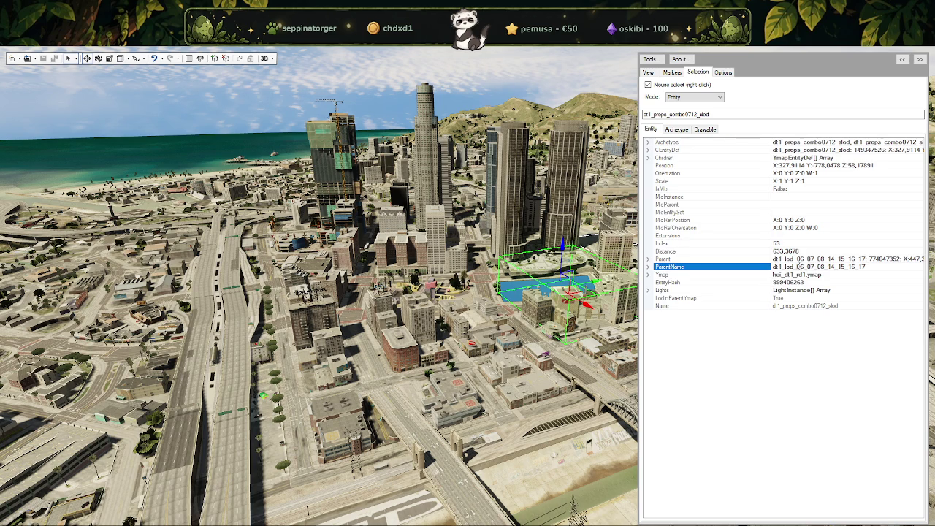
{"action": "double_click", "coordinate": [804, 268]}
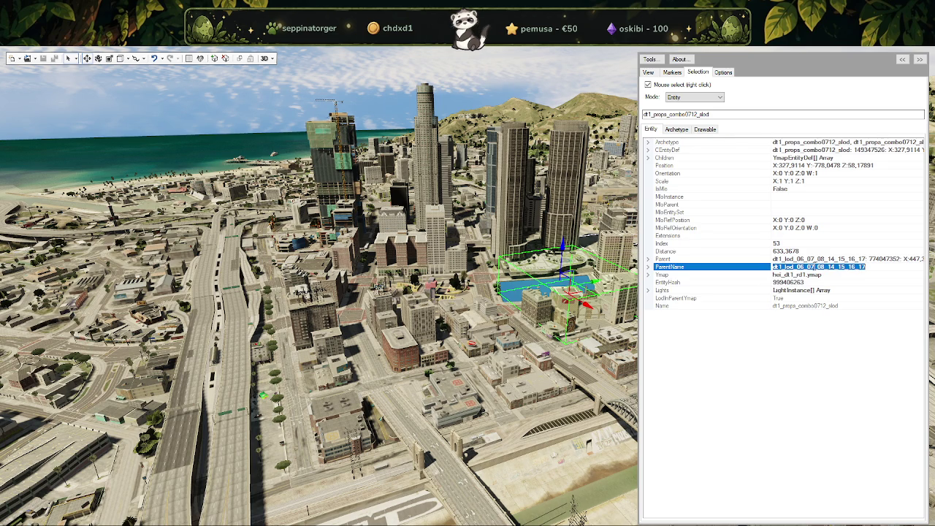
{"action": "left_click", "coordinate": [35, 223]}
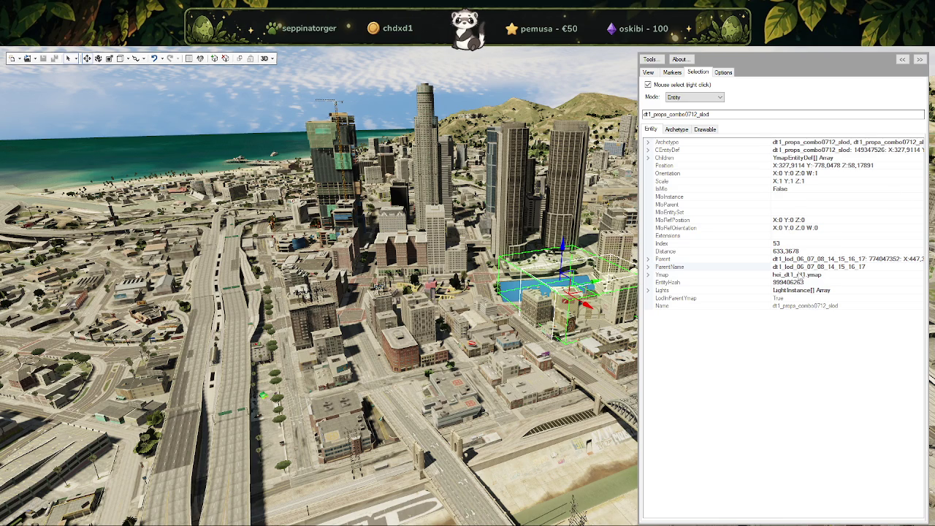
{"action": "left_click", "coordinate": [653, 268]}
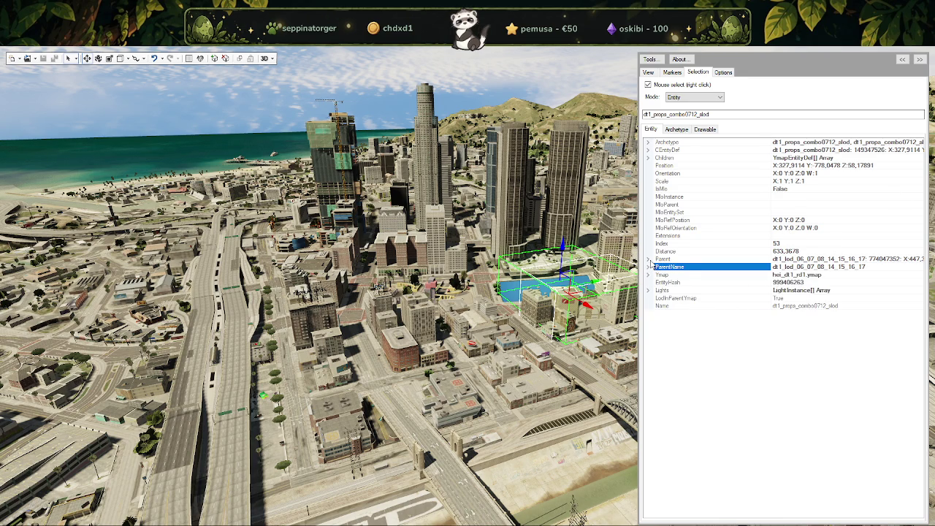
Inspect the Parent details and the ymap file dt1_props_combo0712_slod belongs to.
{"action": "left_click", "coordinate": [648, 259]}
{"action": "left_click", "coordinate": [649, 259]}
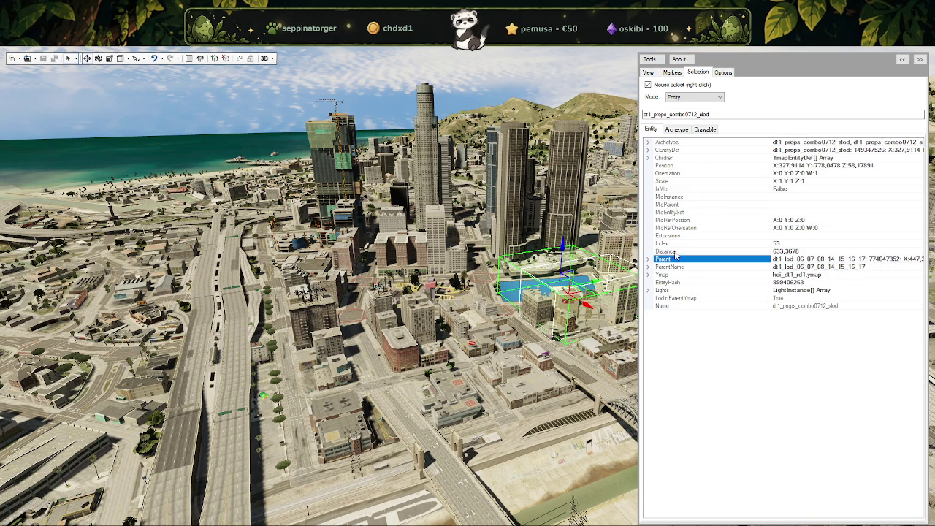
{"action": "left_click", "coordinate": [782, 275]}
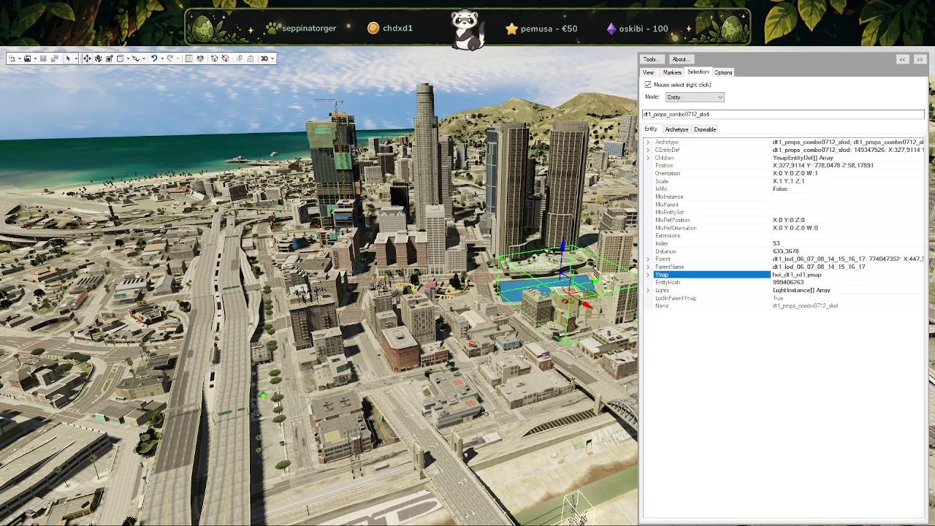
{"action": "left_click", "coordinate": [176, 525]}
Sort the stream folder by type and delete hei_dt1_rd1.ymap.
{"action": "left_click", "coordinate": [189, 509]}
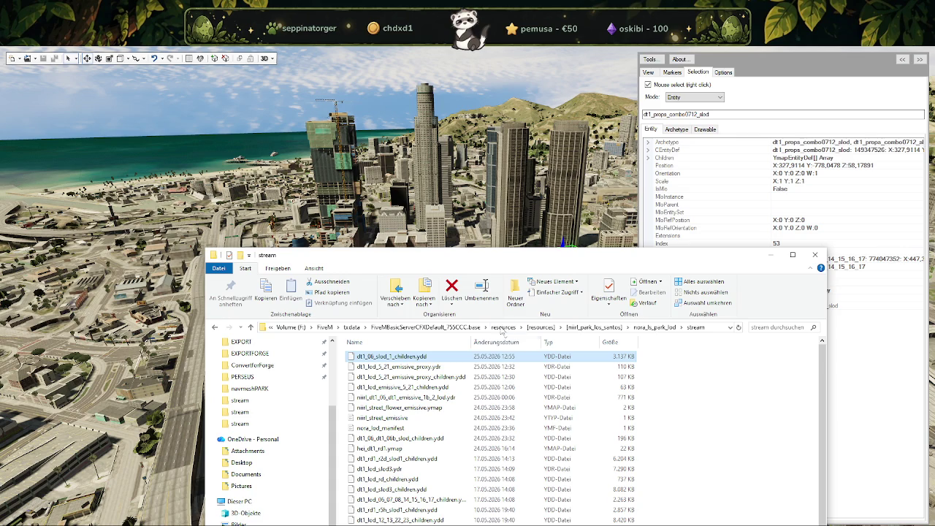
{"action": "mouse_move", "coordinate": [591, 220]}
{"action": "left_mouse_down"}
{"action": "mouse_move", "coordinate": [577, 179]}
{"action": "mouse_move", "coordinate": [465, 120]}
{"action": "left_mouse_up"}
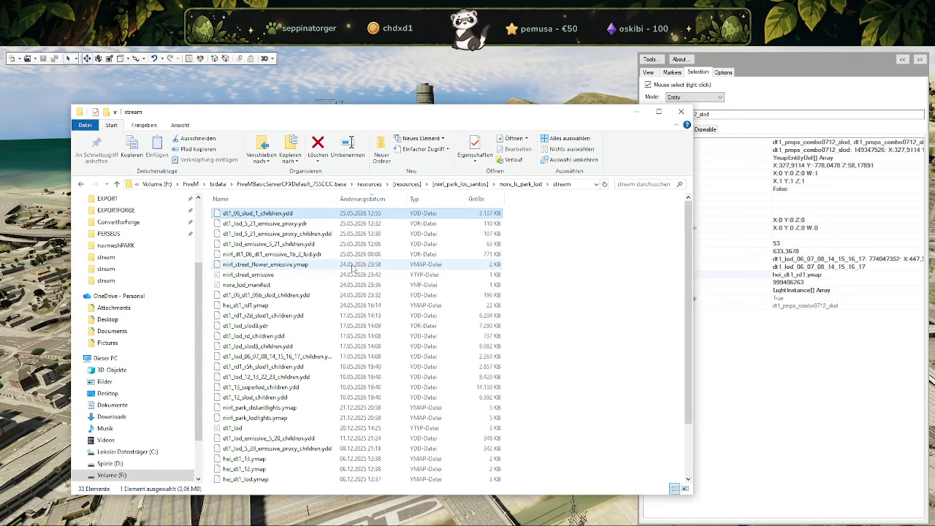
{"action": "scroll", "coordinate": [278, 336], "scroll_direction": "down", "scroll_amount": 1}
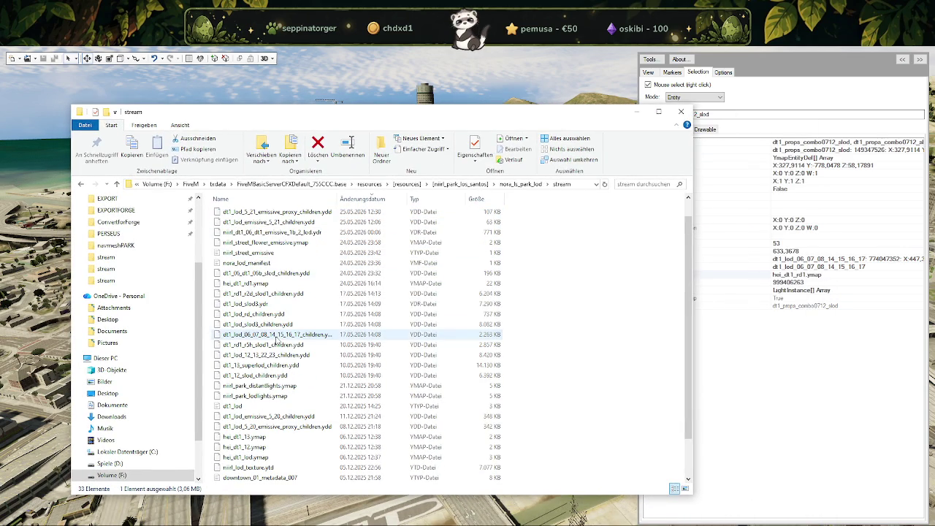
{"action": "scroll", "coordinate": [277, 342], "scroll_direction": "up", "scroll_amount": 1}
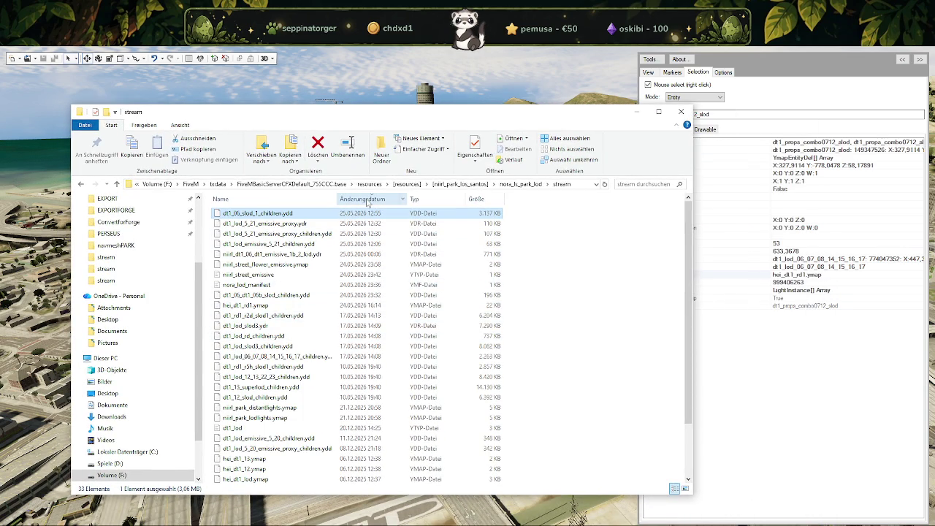
{"action": "left_click", "coordinate": [437, 204]}
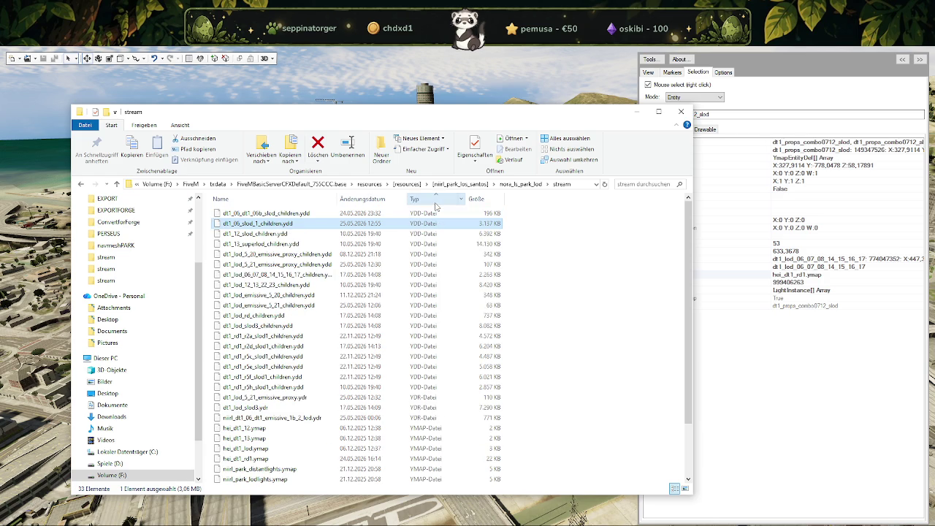
{"action": "left_click", "coordinate": [437, 204]}
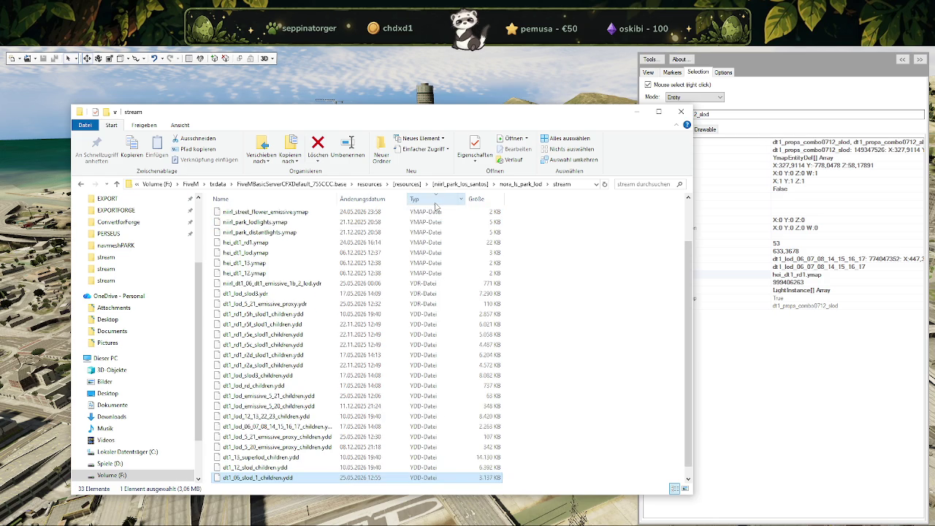
{"action": "left_click", "coordinate": [267, 244]}
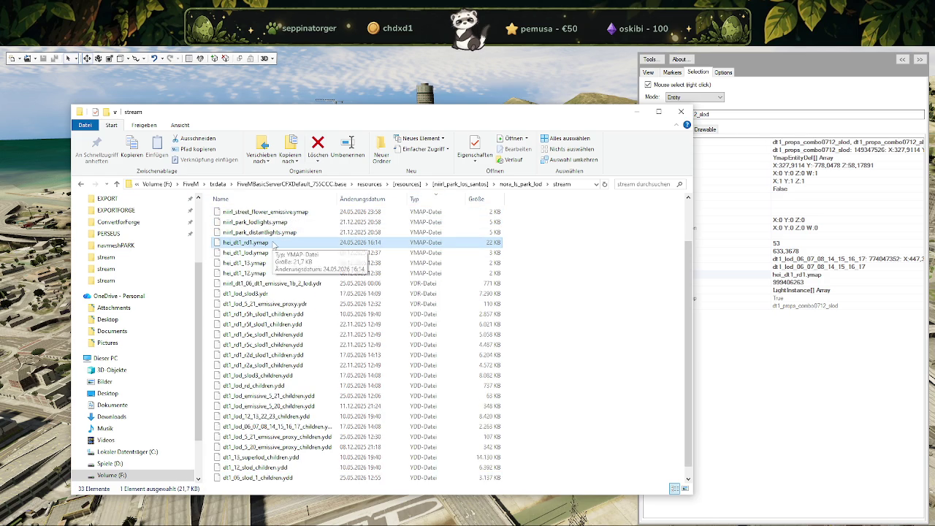
{"action": "right_click", "coordinate": [273, 245]}
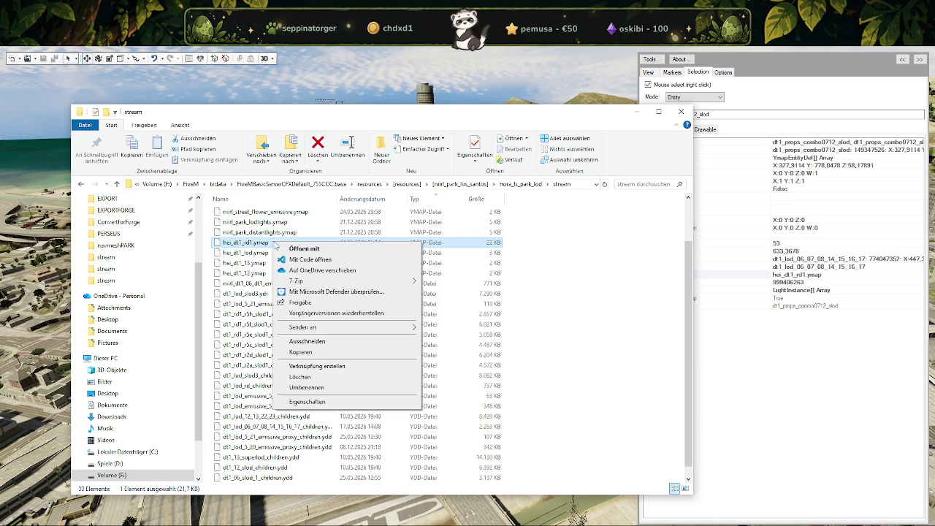
{"action": "left_click", "coordinate": [293, 378]}
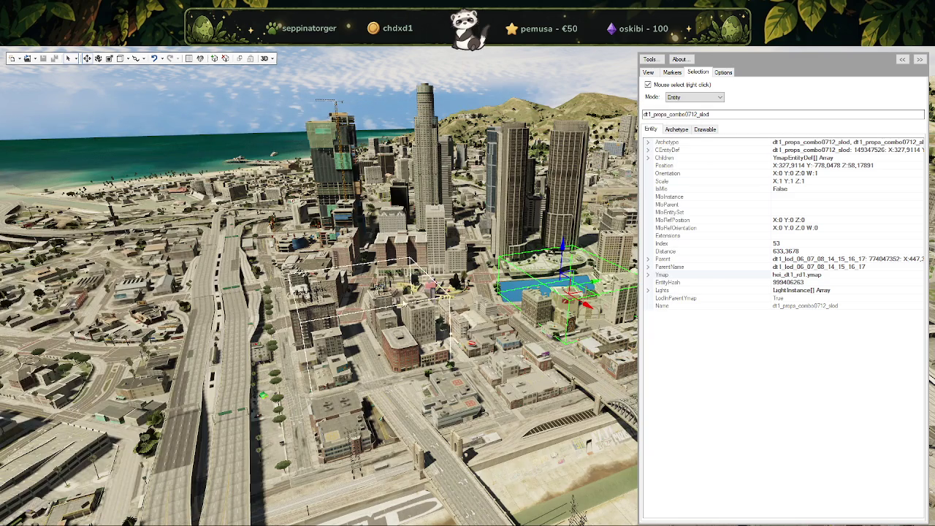
Fly over downtown, selecting dt1_props_combo0412_slod and the dt1_12_slod block along the way.
{"action": "key", "text": "w"}
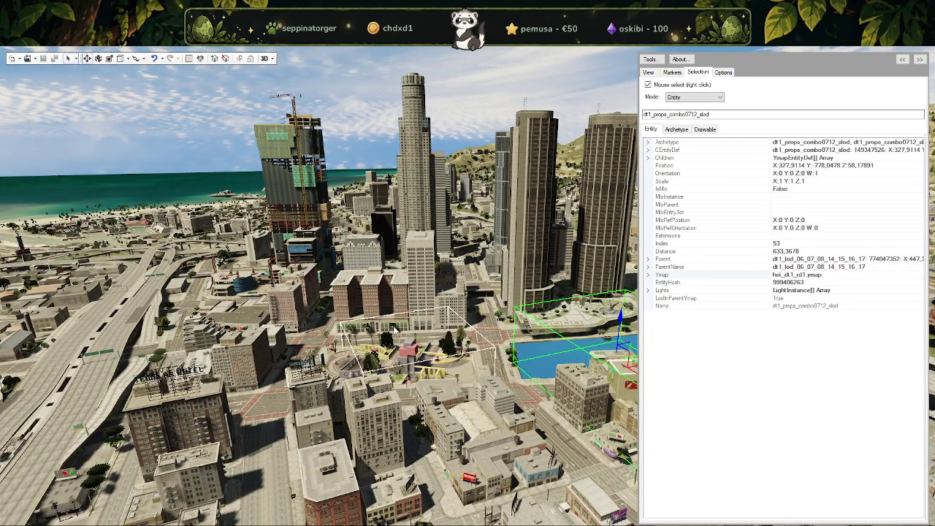
{"action": "right_click", "coordinate": [441, 321]}
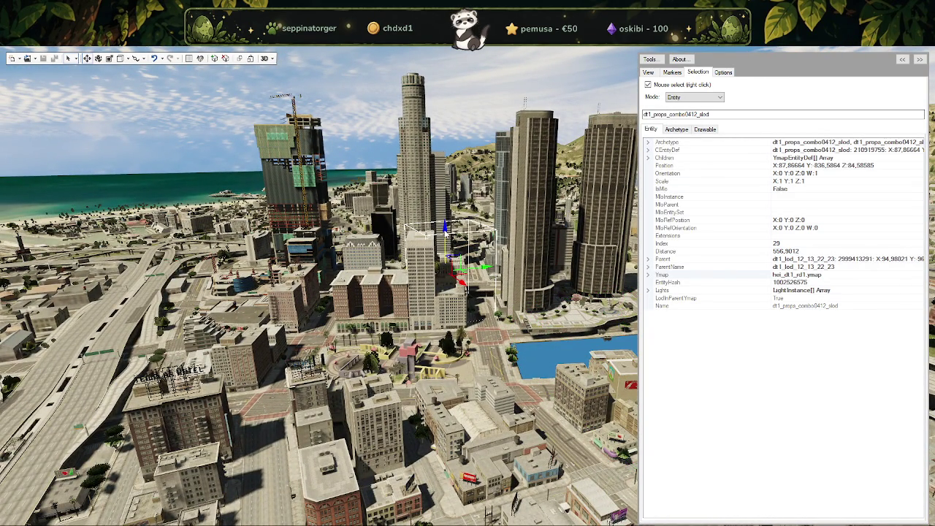
{"action": "left_click_drag", "start_coordinate": [445, 233], "coordinate": [431, 303]}
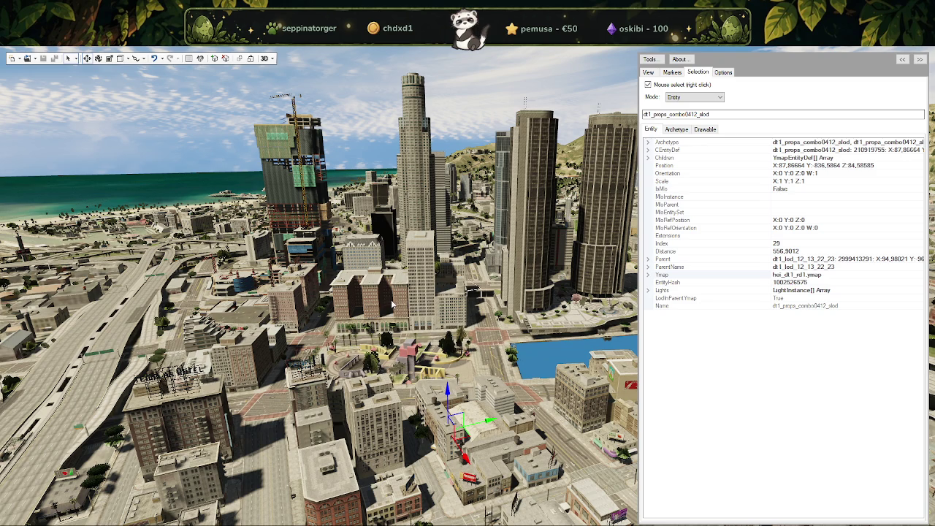
{"action": "scroll", "coordinate": [387, 318], "scroll_direction": "up", "scroll_amount": 3}
{"action": "left_click_drag", "start_coordinate": [380, 329], "coordinate": [439, 260]}
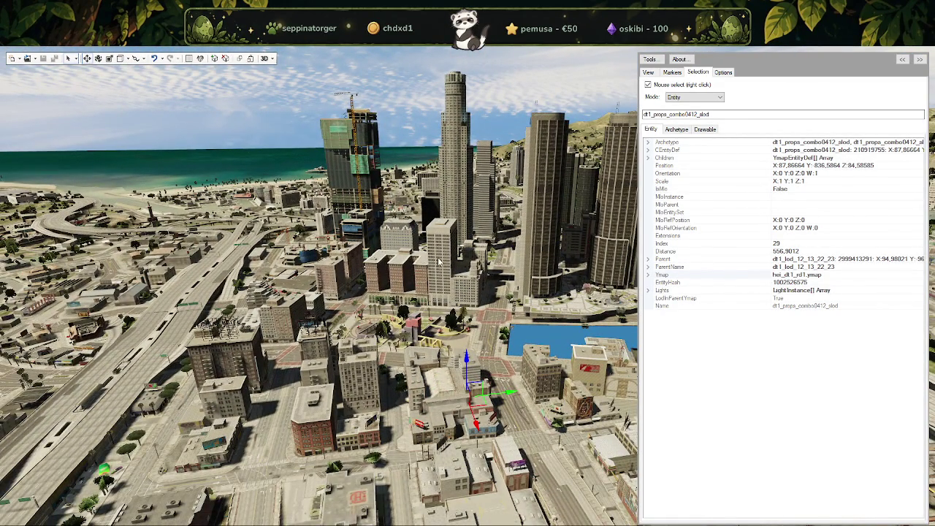
{"action": "scroll", "coordinate": [439, 261], "scroll_direction": "up", "scroll_amount": 3}
{"action": "left_click_drag", "start_coordinate": [439, 261], "coordinate": [447, 301]}
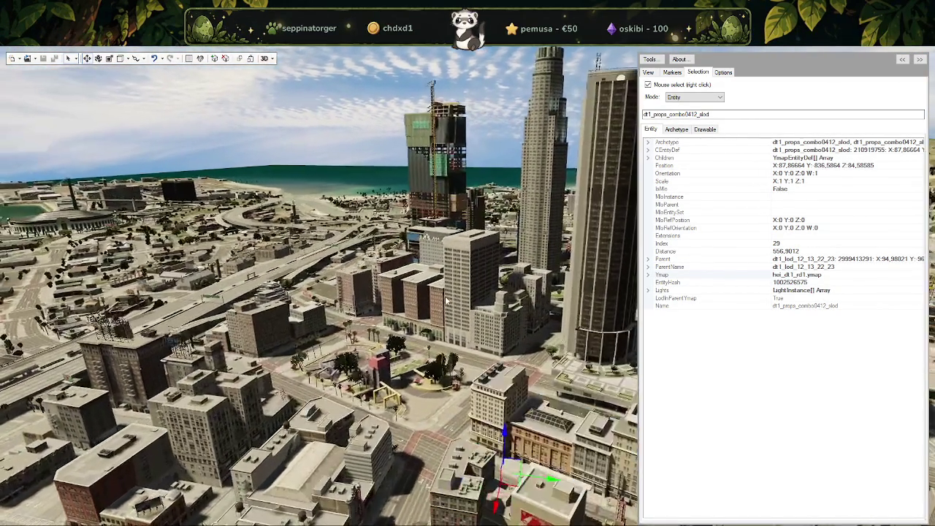
{"action": "scroll", "coordinate": [445, 300], "scroll_direction": "down", "scroll_amount": 3}
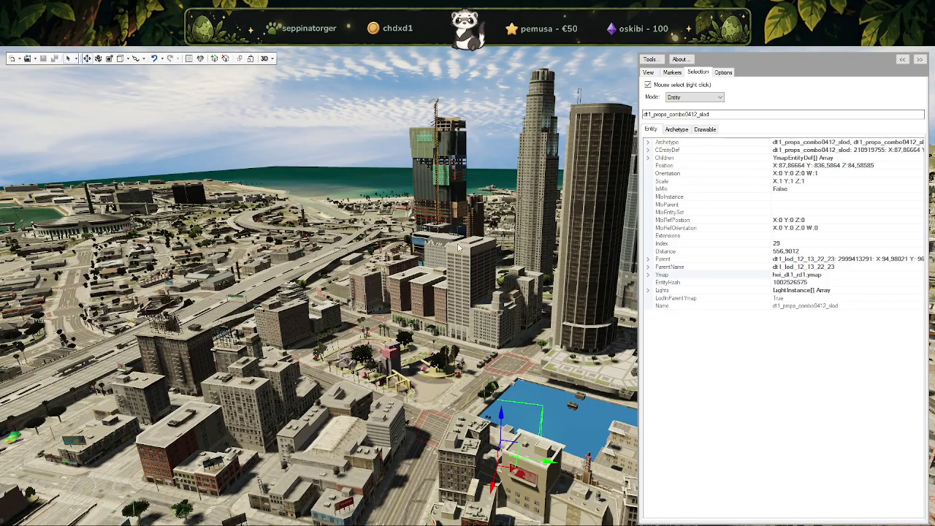
{"action": "right_click", "coordinate": [497, 328]}
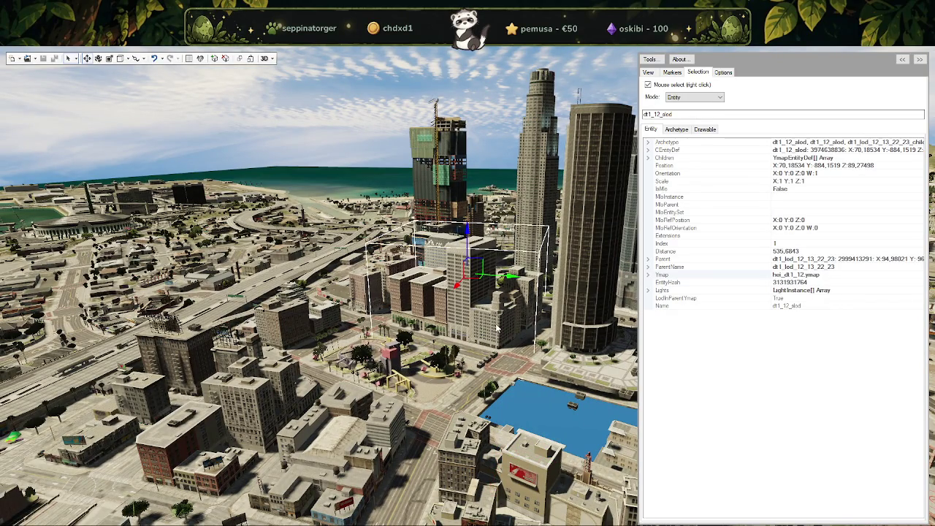
{"action": "left_click_drag", "start_coordinate": [466, 245], "coordinate": [447, 386]}
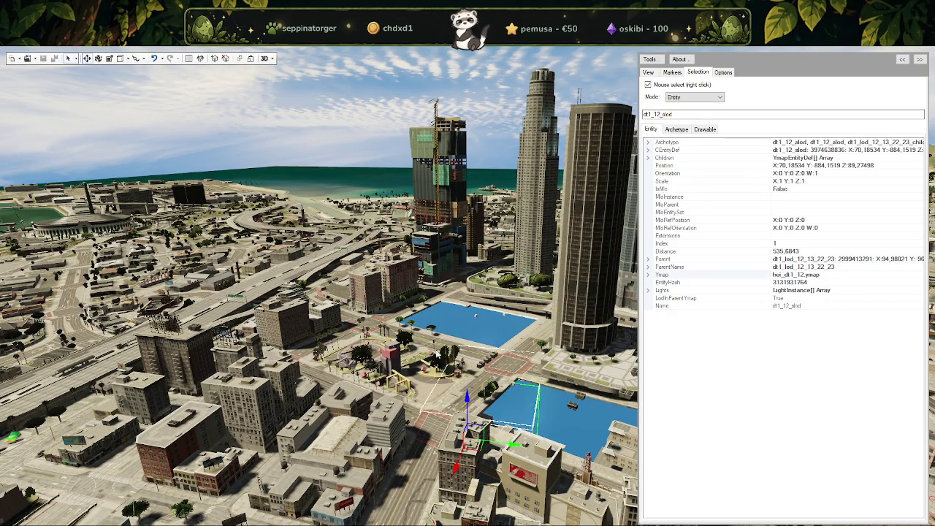
Select dt1_rd1_r5g_slod1 and dt1_12_props_combo_slod, then the dt1_props_combo0407_slod block.
{"action": "right_click", "coordinate": [475, 320]}
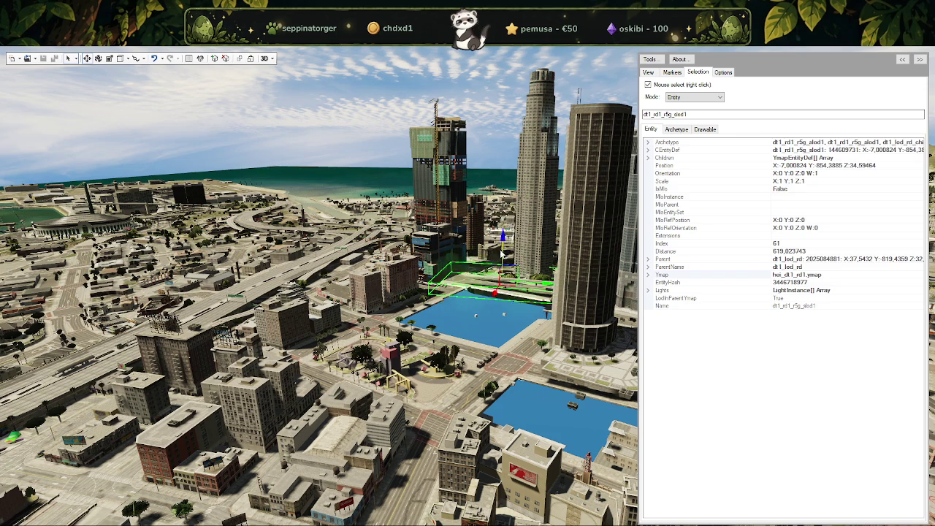
{"action": "right_click", "coordinate": [486, 321]}
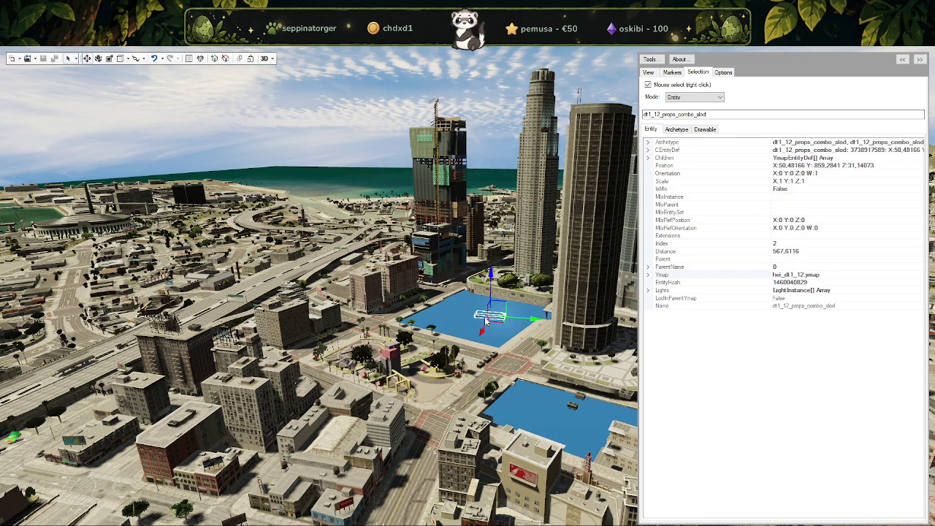
{"action": "left_click_drag", "start_coordinate": [492, 270], "coordinate": [496, 351]}
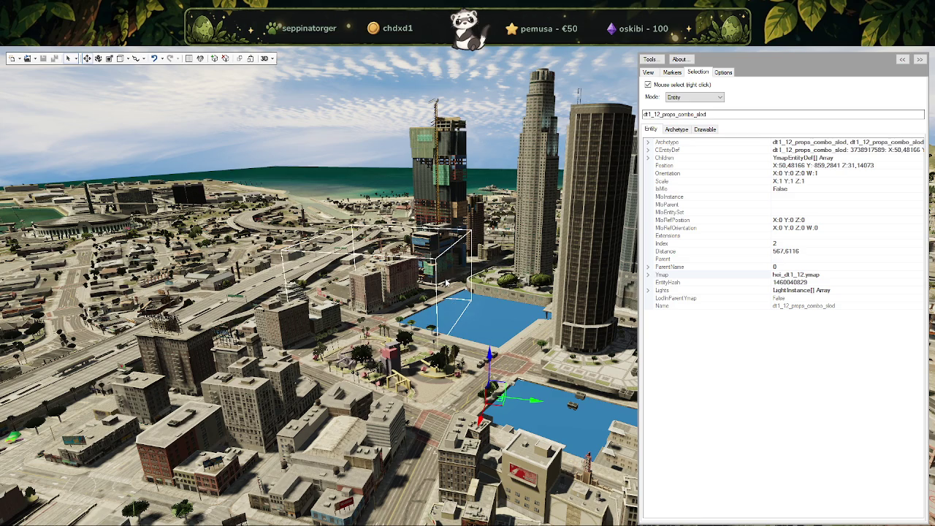
{"action": "right_click", "coordinate": [445, 282]}
{"action": "left_click_drag", "start_coordinate": [391, 234], "coordinate": [390, 227]}
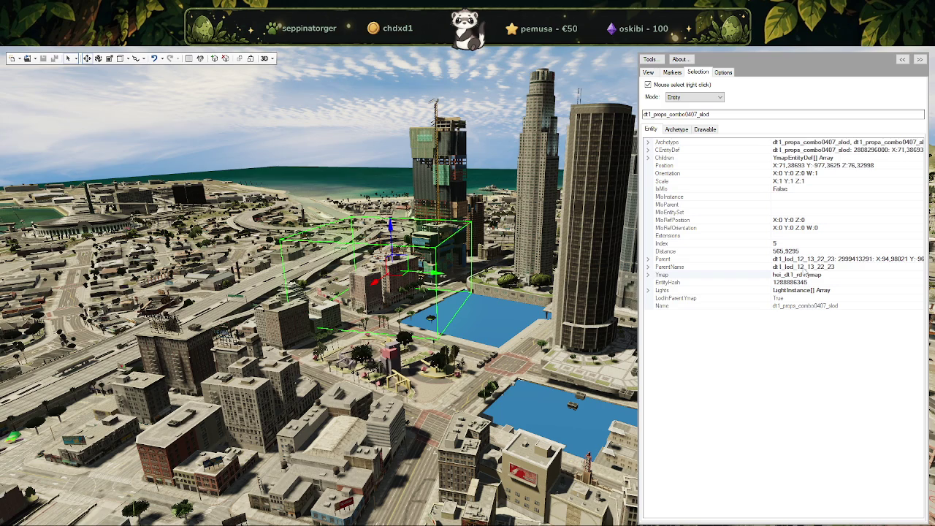
{"action": "left_click", "coordinate": [806, 267]}
{"action": "left_click", "coordinate": [806, 266]}
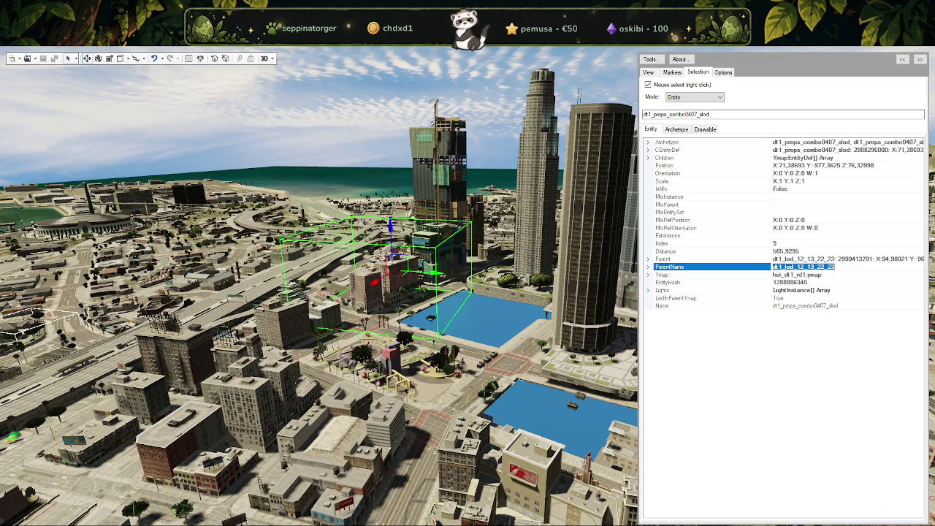
{"action": "left_click", "coordinate": [37, 329]}
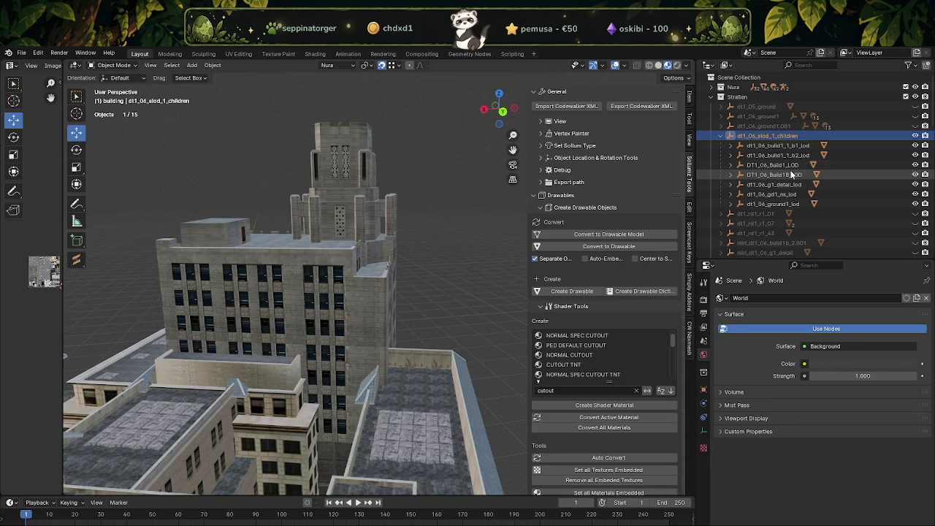
Scroll through Blender's downtown LOD collections in the Outliner, then return to CodeWalker.
{"action": "scroll", "coordinate": [793, 179], "scroll_direction": "down", "scroll_amount": 3}
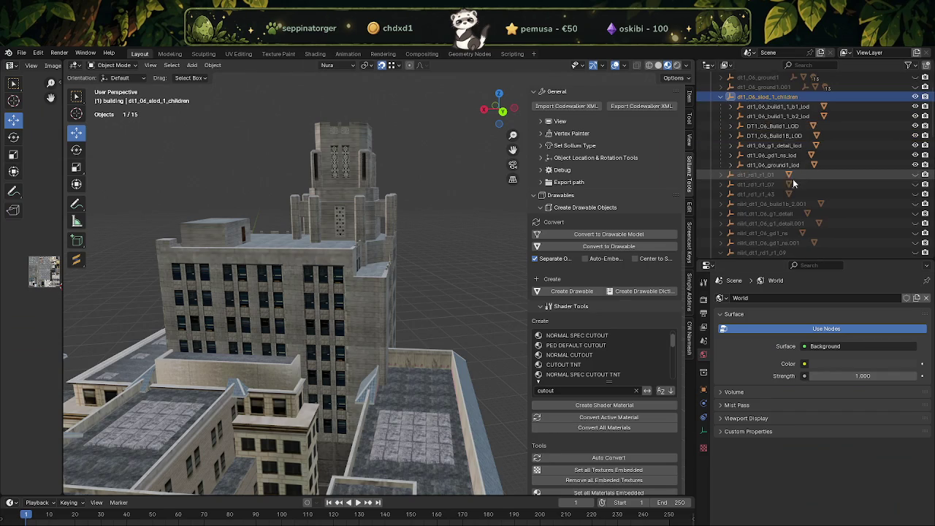
{"action": "scroll", "coordinate": [796, 193], "scroll_direction": "down", "scroll_amount": 2}
{"action": "scroll", "coordinate": [797, 196], "scroll_direction": "down", "scroll_amount": 1}
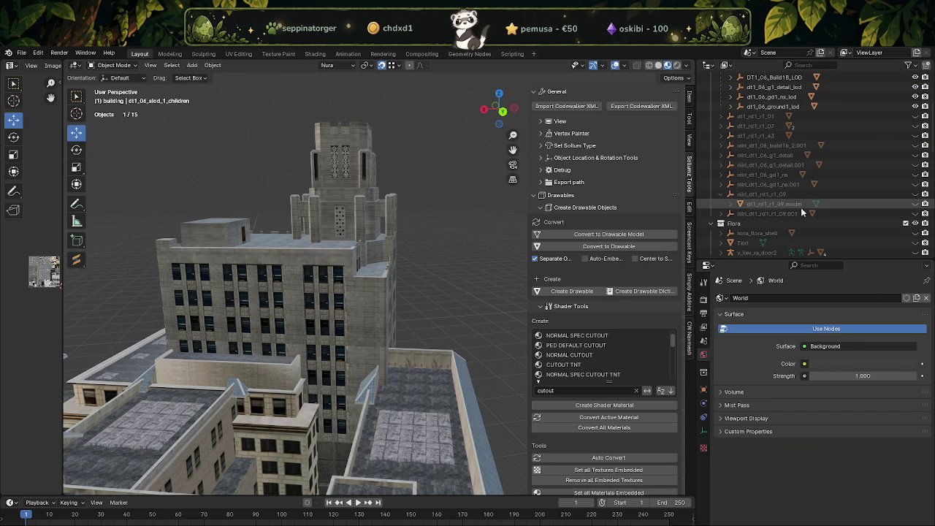
{"action": "scroll", "coordinate": [802, 212], "scroll_direction": "down", "scroll_amount": 4}
{"action": "scroll", "coordinate": [797, 209], "scroll_direction": "down", "scroll_amount": 4}
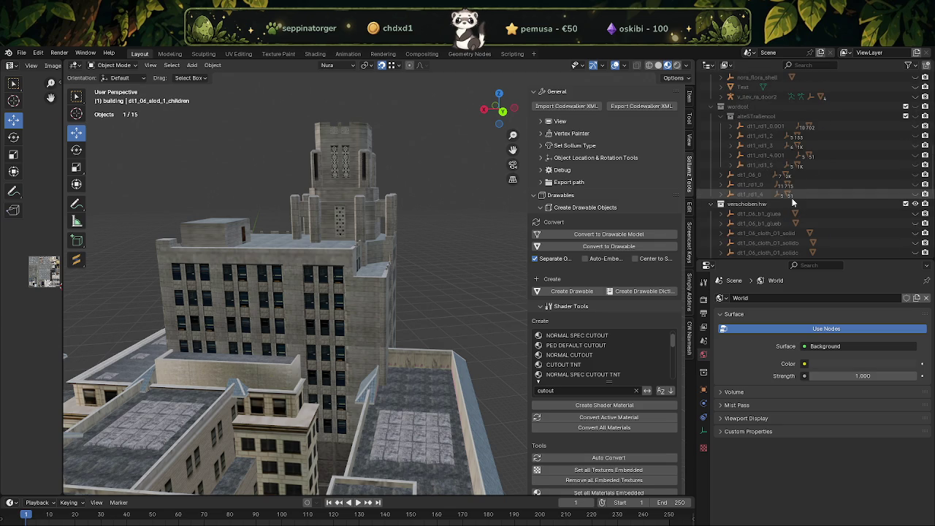
{"action": "scroll", "coordinate": [794, 202], "scroll_direction": "down", "scroll_amount": 2}
{"action": "scroll", "coordinate": [794, 202], "scroll_direction": "down", "scroll_amount": 1}
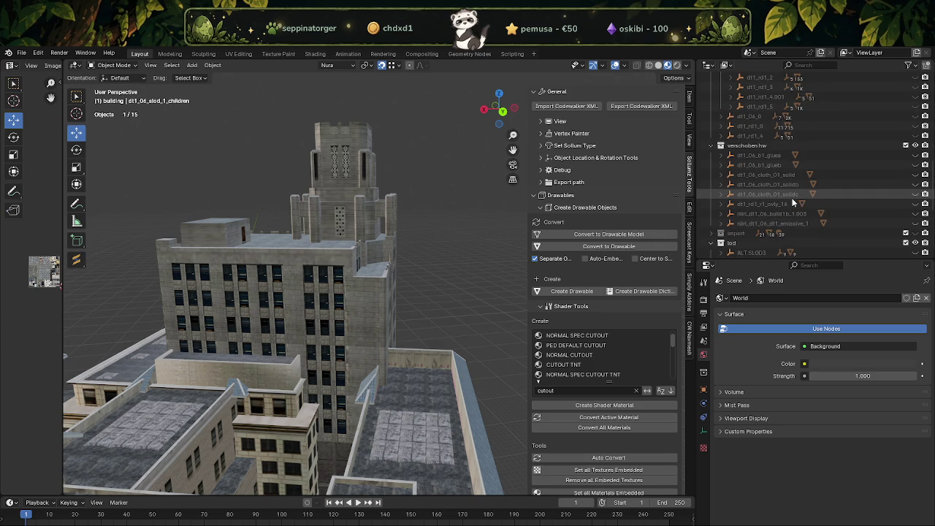
{"action": "scroll", "coordinate": [794, 203], "scroll_direction": "down", "scroll_amount": 3}
{"action": "scroll", "coordinate": [794, 203], "scroll_direction": "down", "scroll_amount": 1}
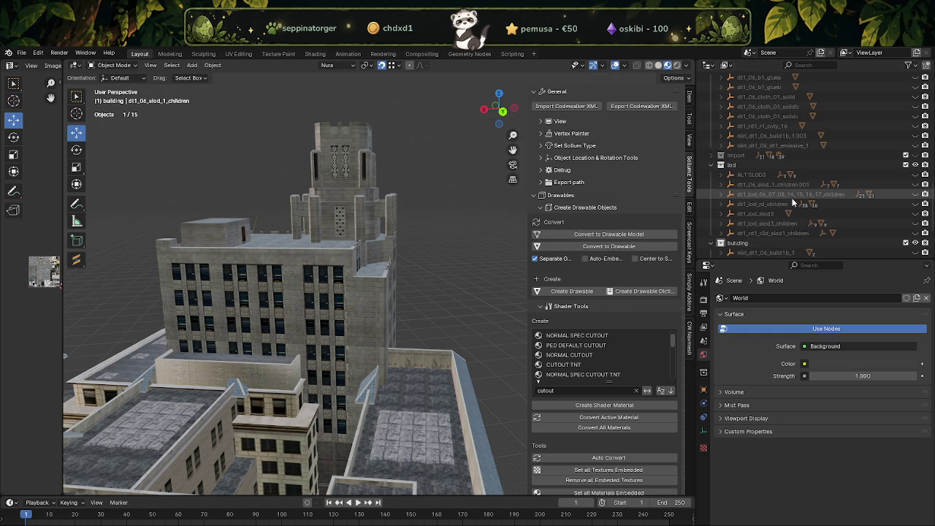
{"action": "scroll", "coordinate": [793, 203], "scroll_direction": "down", "scroll_amount": 2}
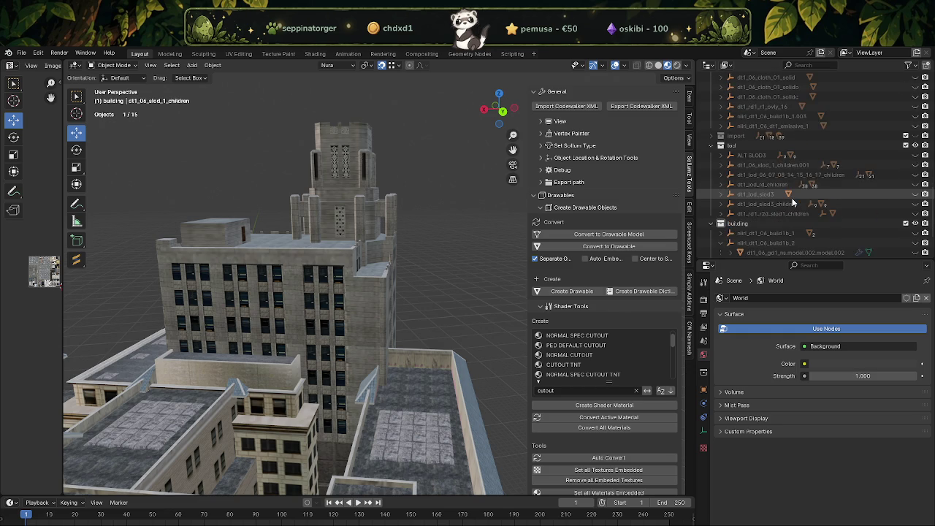
{"action": "scroll", "coordinate": [794, 202], "scroll_direction": "down", "scroll_amount": 1}
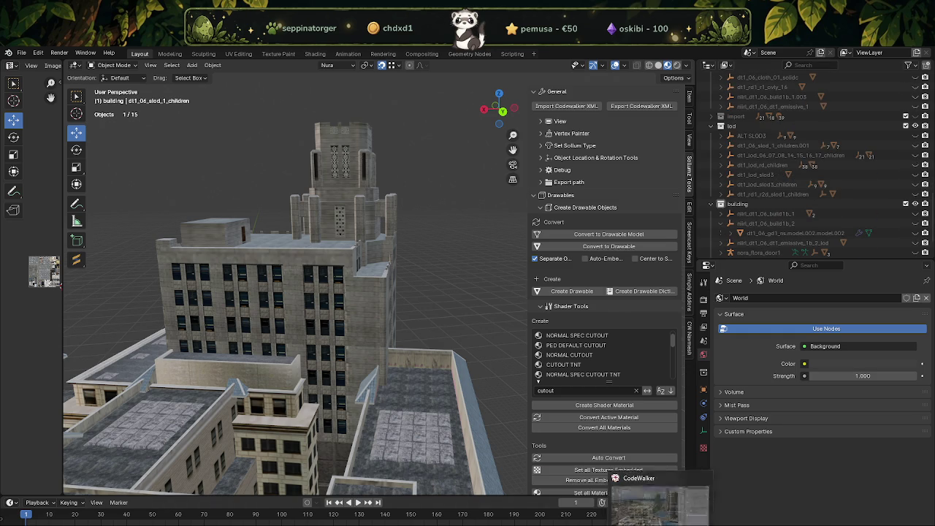
{"action": "left_click", "coordinate": [391, 503]}
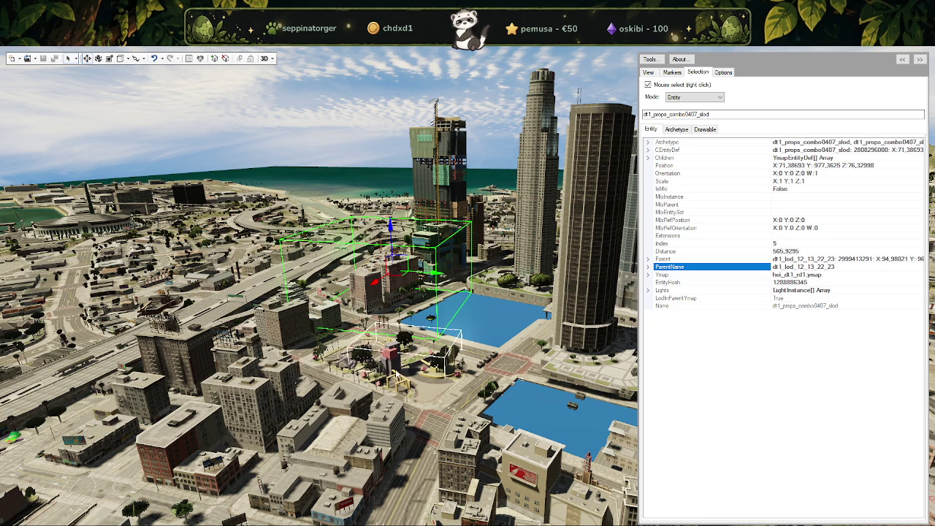
Zoom into the combo SLOD box and select prop_aircon_m_02 and its building dt1_props_combo0407_18_lod.
{"action": "scroll", "coordinate": [411, 371], "scroll_direction": "up", "scroll_amount": 2}
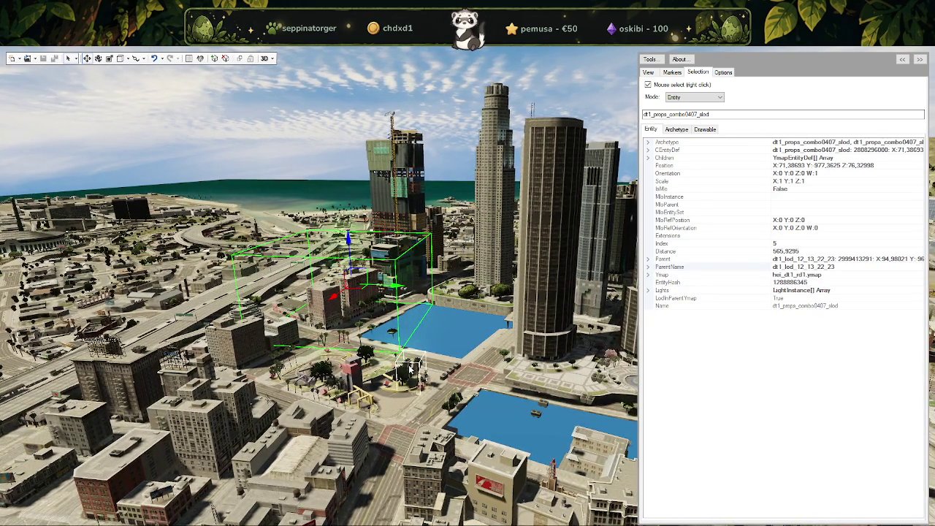
{"action": "scroll", "coordinate": [410, 370], "scroll_direction": "up", "scroll_amount": 2}
{"action": "left_click_drag", "start_coordinate": [467, 399], "coordinate": [427, 364]}
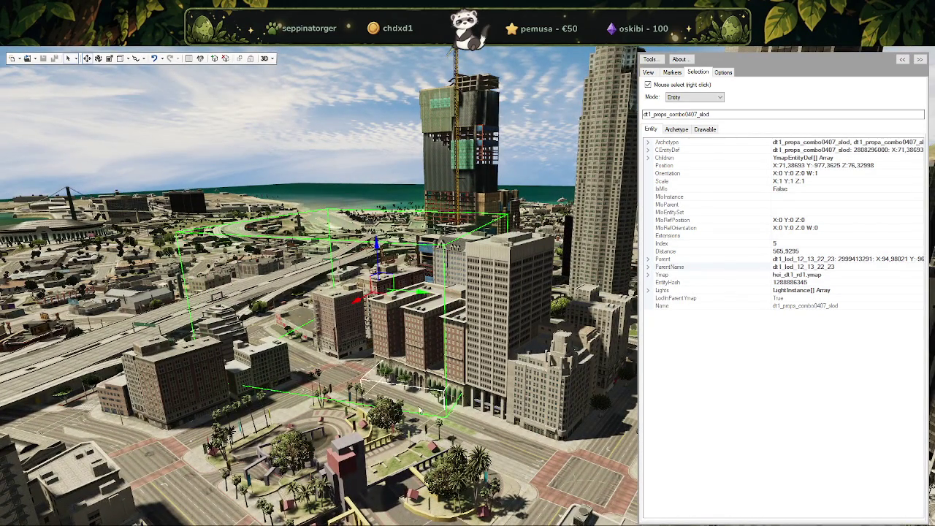
{"action": "mouse_move", "coordinate": [427, 363]}
{"action": "left_mouse_down"}
{"action": "mouse_move", "coordinate": [425, 384]}
{"action": "mouse_move", "coordinate": [436, 316]}
{"action": "left_mouse_up"}
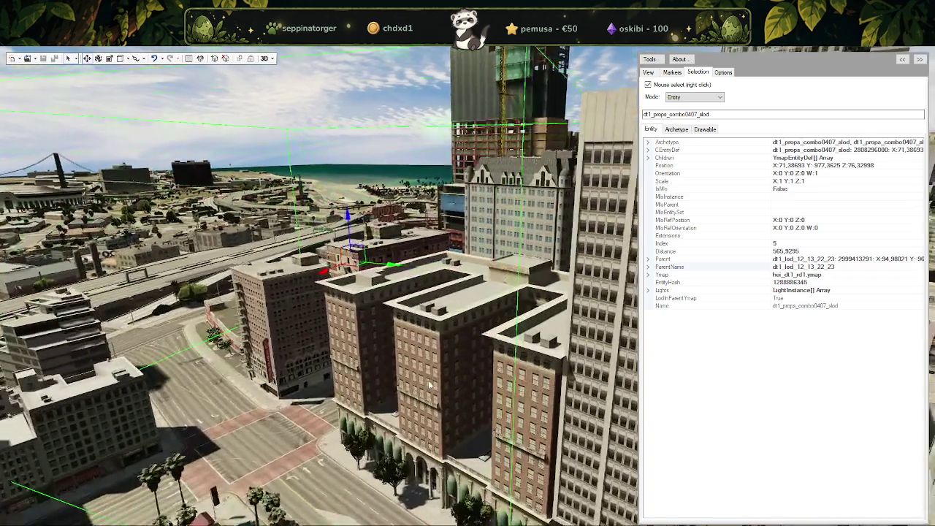
{"action": "right_click", "coordinate": [432, 310]}
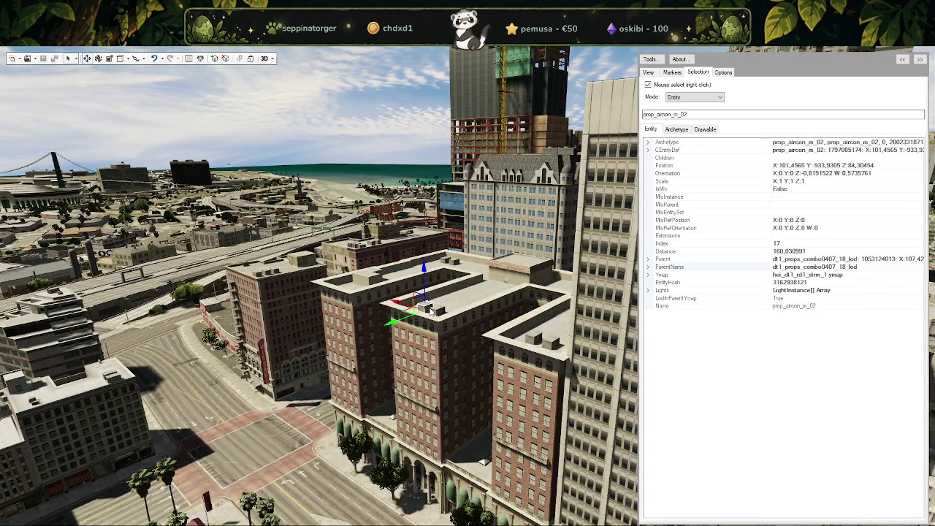
{"action": "scroll", "coordinate": [433, 332], "scroll_direction": "down", "scroll_amount": 5}
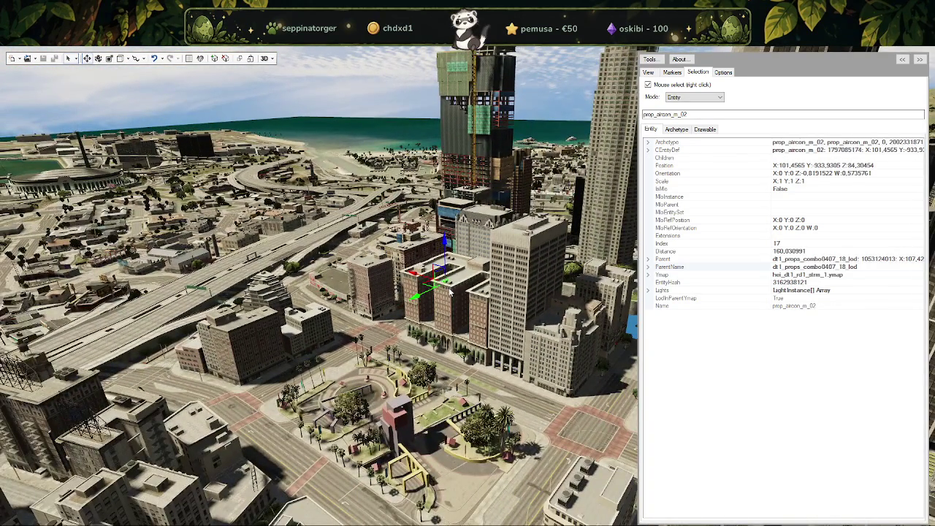
{"action": "right_click", "coordinate": [451, 292]}
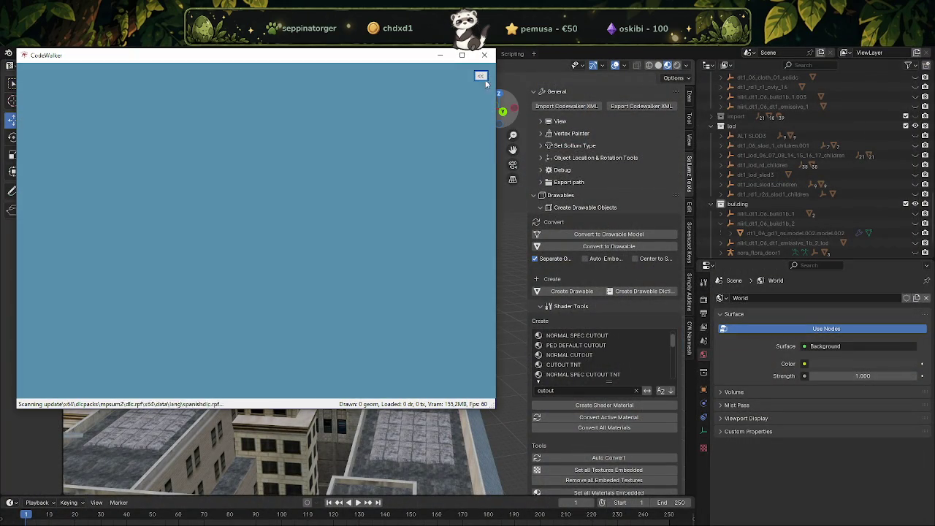
Maximize the reloaded CodeWalker window and show the side panel's Selection tab.
{"action": "left_click", "coordinate": [462, 55]}
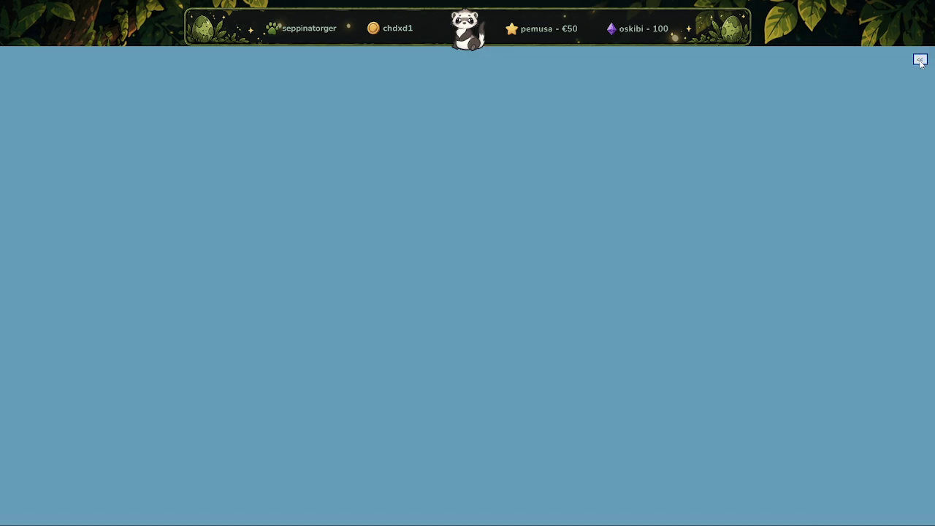
{"action": "left_click", "coordinate": [920, 59]}
{"action": "left_click", "coordinate": [883, 72]}
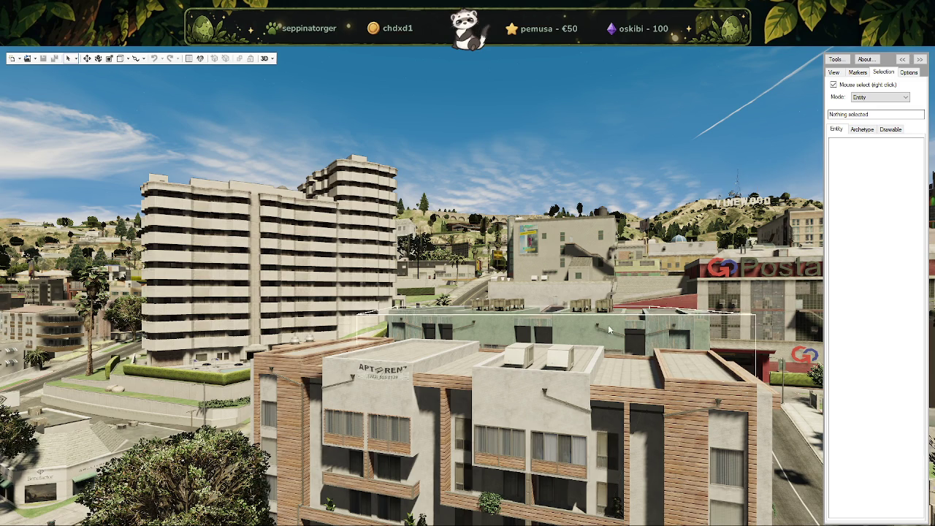
Fly the camera into downtown among the skyscrapers and open the Project window.
{"action": "left_click_drag", "start_coordinate": [730, 177], "coordinate": [439, 364]}
{"action": "key", "text": "w"}
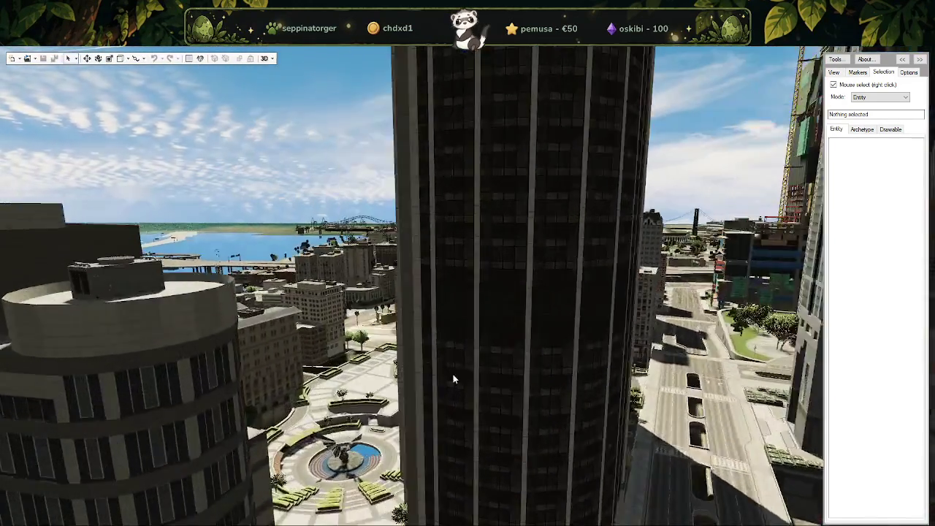
{"action": "mouse_move", "coordinate": [453, 376]}
{"action": "left_mouse_down"}
{"action": "mouse_move", "coordinate": [810, 414]}
{"action": "mouse_move", "coordinate": [779, 462]}
{"action": "left_mouse_up"}
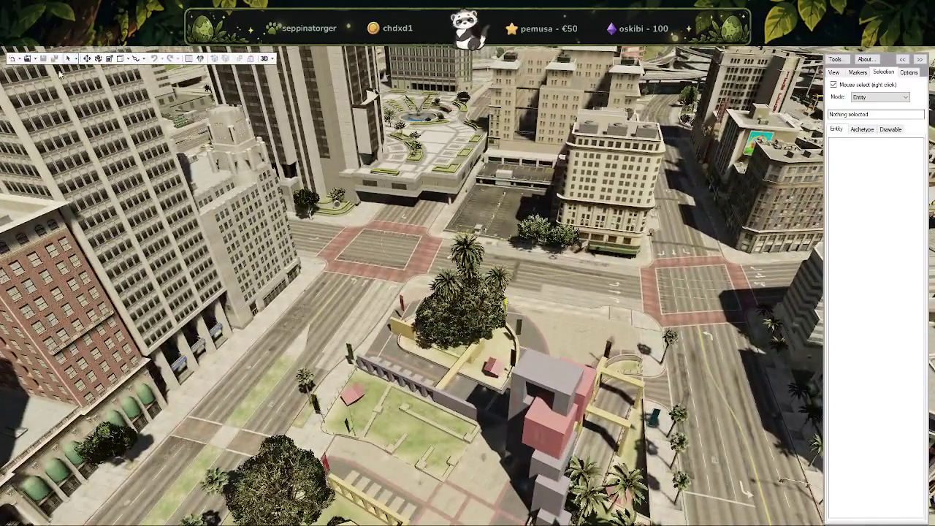
{"action": "left_click", "coordinate": [33, 58]}
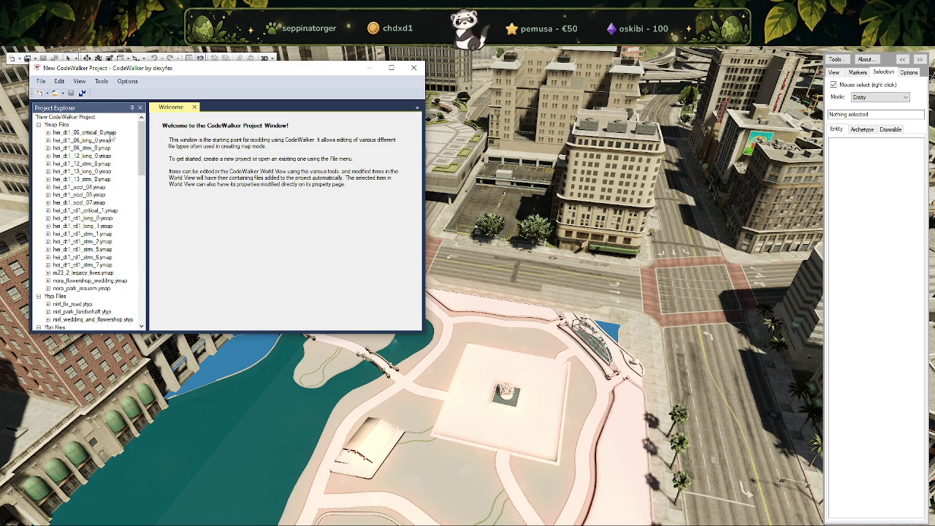
Use the project's Open menu, then swing and zoom the view over the downtown park.
{"action": "left_click", "coordinate": [63, 93]}
{"action": "left_click", "coordinate": [73, 125]}
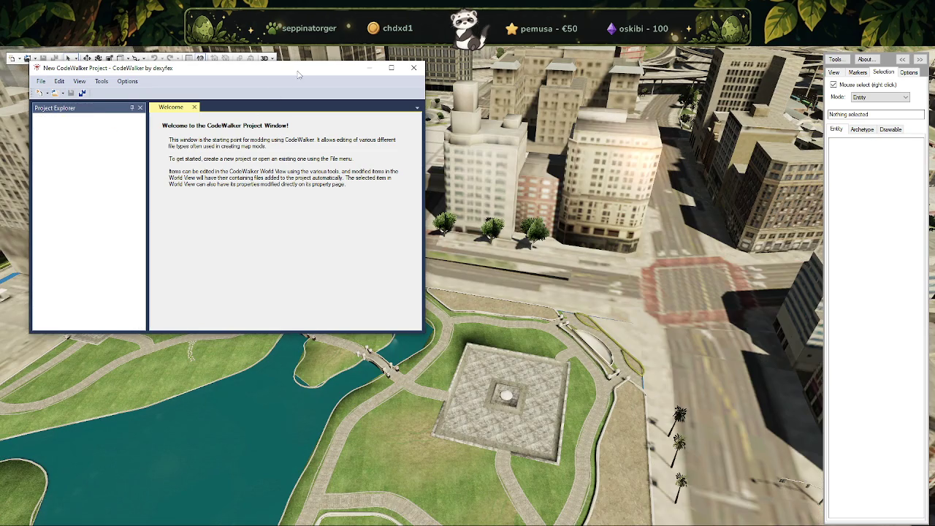
{"action": "mouse_move", "coordinate": [314, 343]}
{"action": "left_mouse_down"}
{"action": "mouse_move", "coordinate": [340, 294]}
{"action": "mouse_move", "coordinate": [496, 323]}
{"action": "mouse_move", "coordinate": [571, 359]}
{"action": "left_mouse_up"}
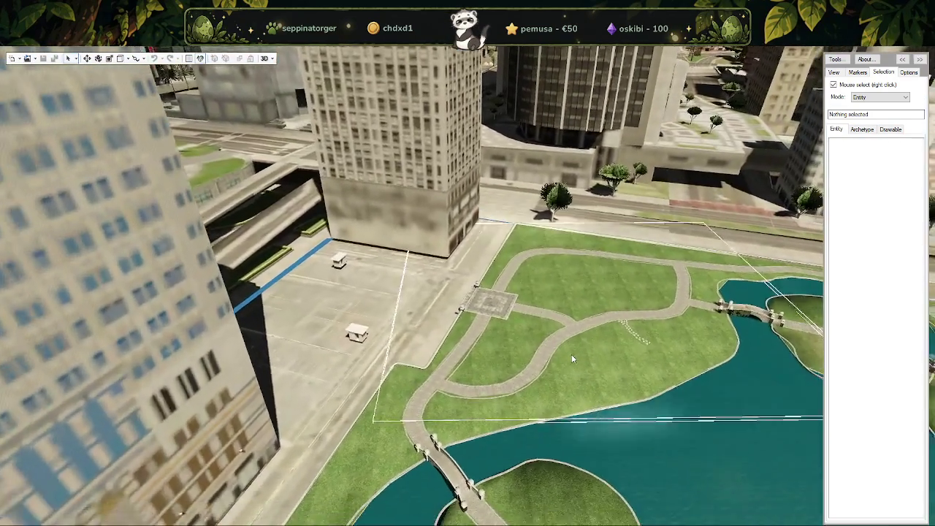
{"action": "scroll", "coordinate": [572, 358], "scroll_direction": "down", "scroll_amount": 2}
{"action": "scroll", "coordinate": [572, 358], "scroll_direction": "down", "scroll_amount": 2}
{"action": "scroll", "coordinate": [572, 358], "scroll_direction": "down", "scroll_amount": 2}
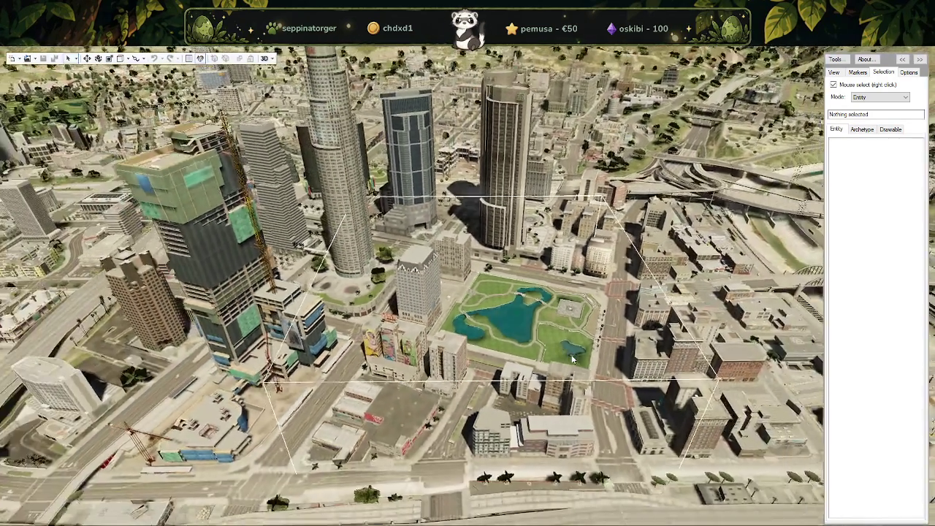
{"action": "scroll", "coordinate": [573, 358], "scroll_direction": "up", "scroll_amount": 2}
{"action": "scroll", "coordinate": [577, 357], "scroll_direction": "up", "scroll_amount": 2}
{"action": "scroll", "coordinate": [585, 356], "scroll_direction": "up", "scroll_amount": 2}
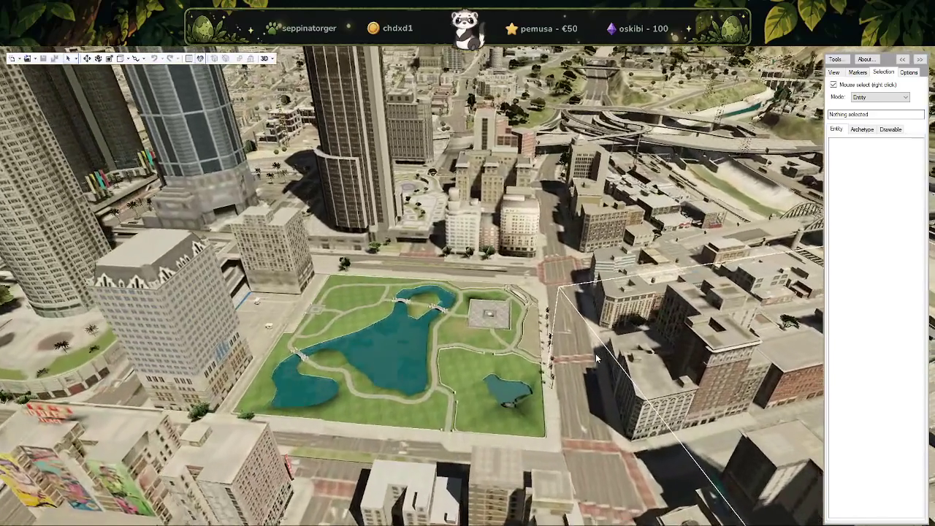
{"action": "scroll", "coordinate": [596, 354], "scroll_direction": "up", "scroll_amount": 2}
{"action": "scroll", "coordinate": [596, 353], "scroll_direction": "up", "scroll_amount": 2}
{"action": "scroll", "coordinate": [595, 354], "scroll_direction": "up", "scroll_amount": 2}
{"action": "scroll", "coordinate": [594, 353], "scroll_direction": "up", "scroll_amount": 2}
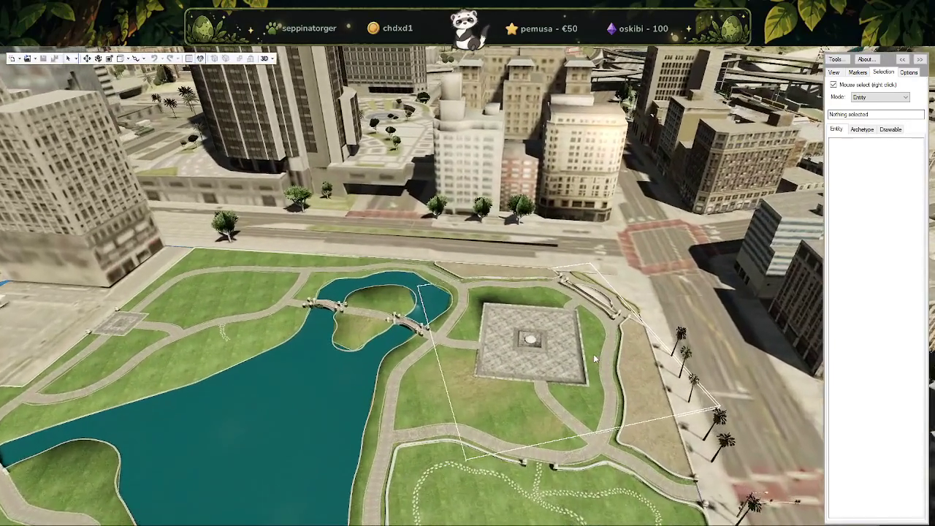
{"action": "scroll", "coordinate": [594, 353], "scroll_direction": "up", "scroll_amount": 2}
Look along the downtown streets and check the View tab's Max LOD setting, currently LOD.
{"action": "mouse_move", "coordinate": [593, 353]}
{"action": "left_mouse_down"}
{"action": "mouse_move", "coordinate": [583, 332]}
{"action": "mouse_move", "coordinate": [584, 286]}
{"action": "mouse_move", "coordinate": [472, 378]}
{"action": "left_mouse_up"}
{"action": "scroll", "coordinate": [582, 333], "scroll_direction": "up", "scroll_amount": 2}
{"action": "scroll", "coordinate": [582, 333], "scroll_direction": "up", "scroll_amount": 2}
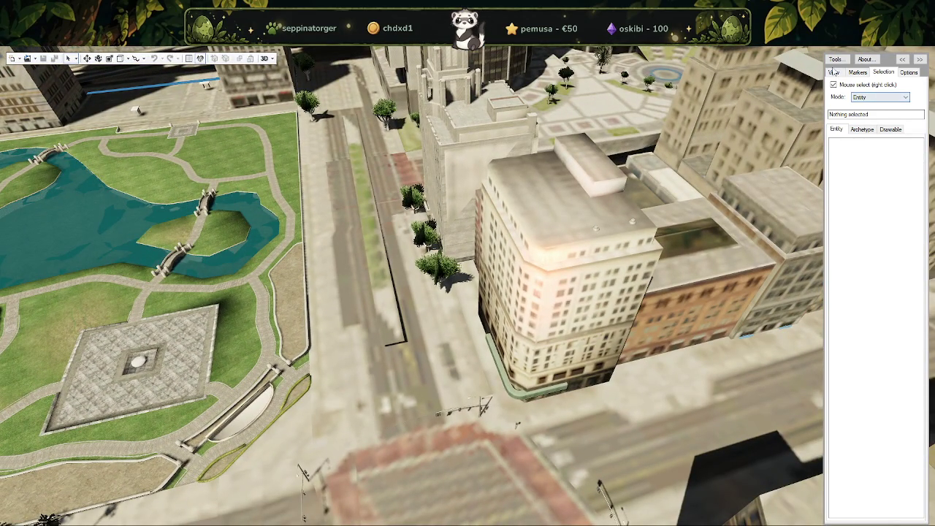
{"action": "left_click", "coordinate": [834, 72]}
{"action": "left_click", "coordinate": [889, 111]}
{"action": "left_click", "coordinate": [873, 136]}
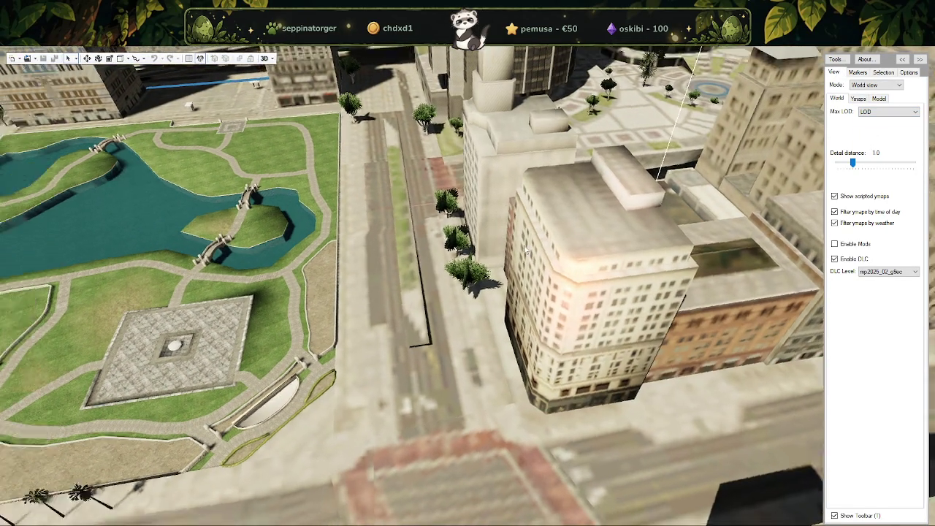
Set Max LOD to SLOD1 and fly around the park to preview downtown at that detail.
{"action": "mouse_move", "coordinate": [468, 307]}
{"action": "left_mouse_down"}
{"action": "mouse_move", "coordinate": [513, 214]}
{"action": "mouse_move", "coordinate": [610, 240]}
{"action": "mouse_move", "coordinate": [906, 119]}
{"action": "left_mouse_up"}
{"action": "key", "text": "w"}
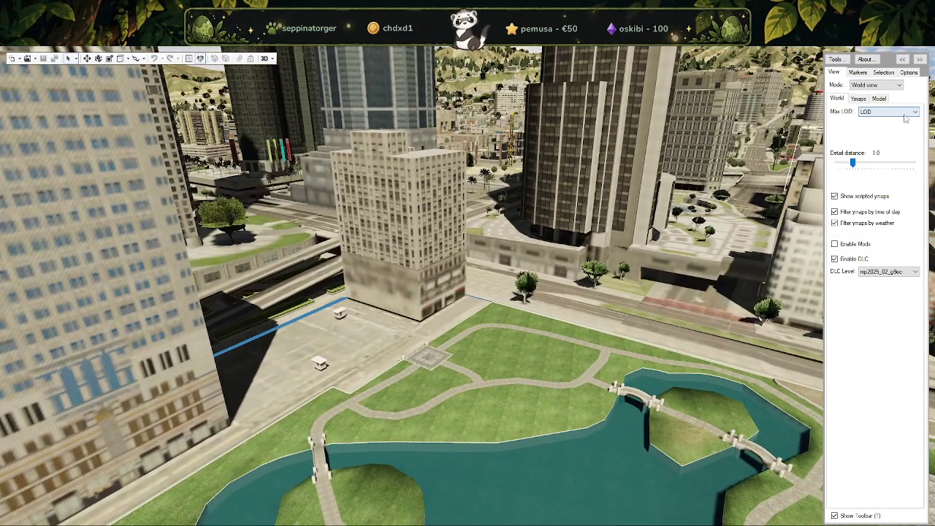
{"action": "left_click", "coordinate": [905, 114]}
{"action": "left_click", "coordinate": [884, 140]}
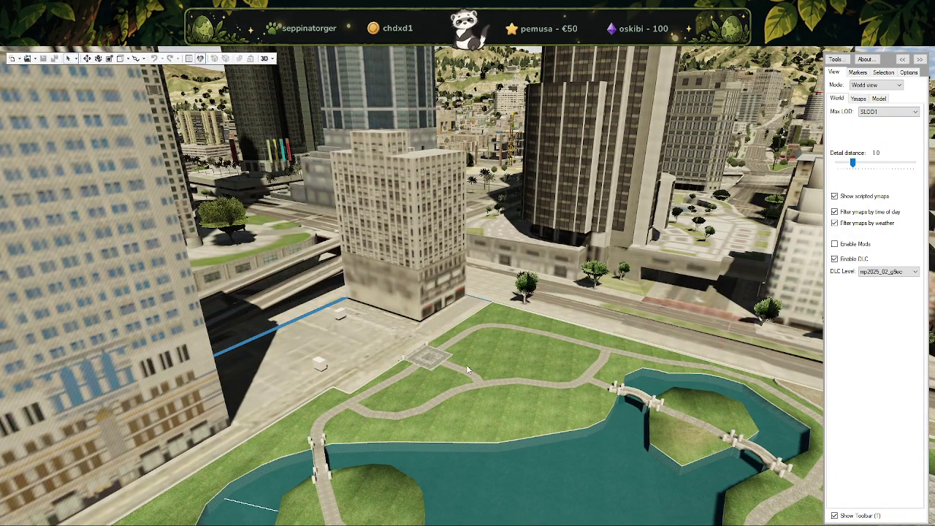
{"action": "key", "text": "s"}
{"action": "left_click_drag", "start_coordinate": [466, 357], "coordinate": [517, 364]}
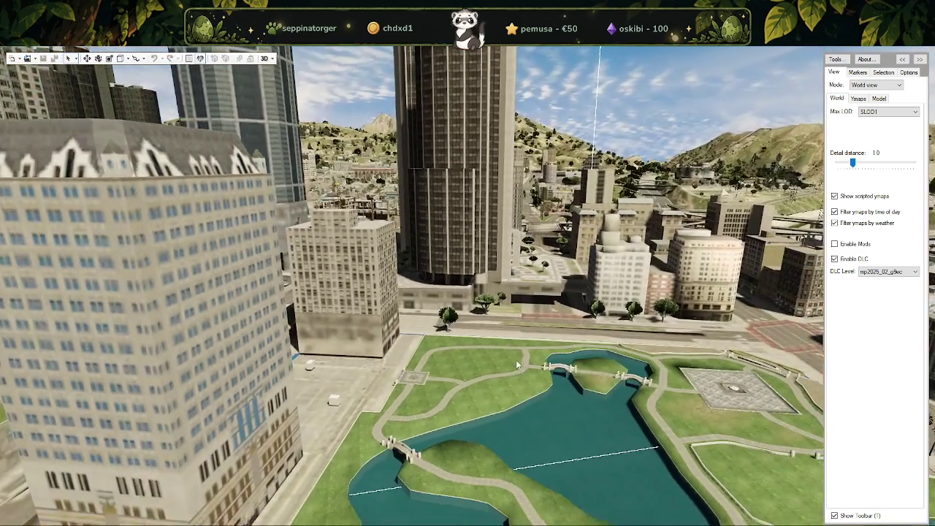
{"action": "key", "text": "s"}
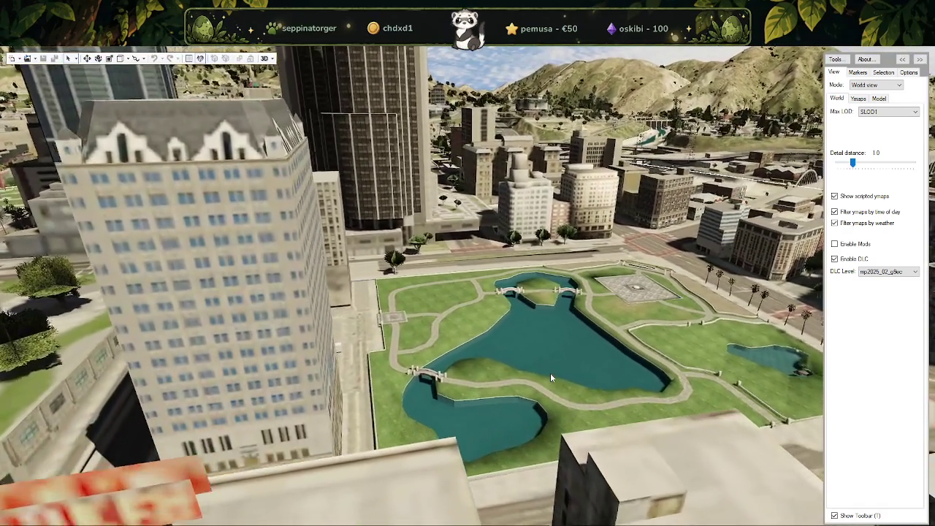
{"action": "key", "text": "w"}
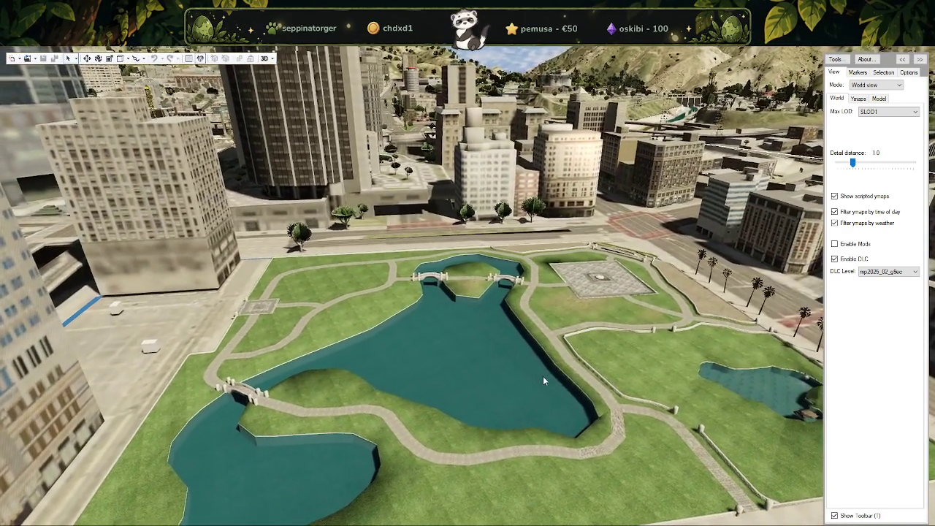
{"action": "left_click", "coordinate": [894, 111]}
{"action": "left_click", "coordinate": [465, 283]}
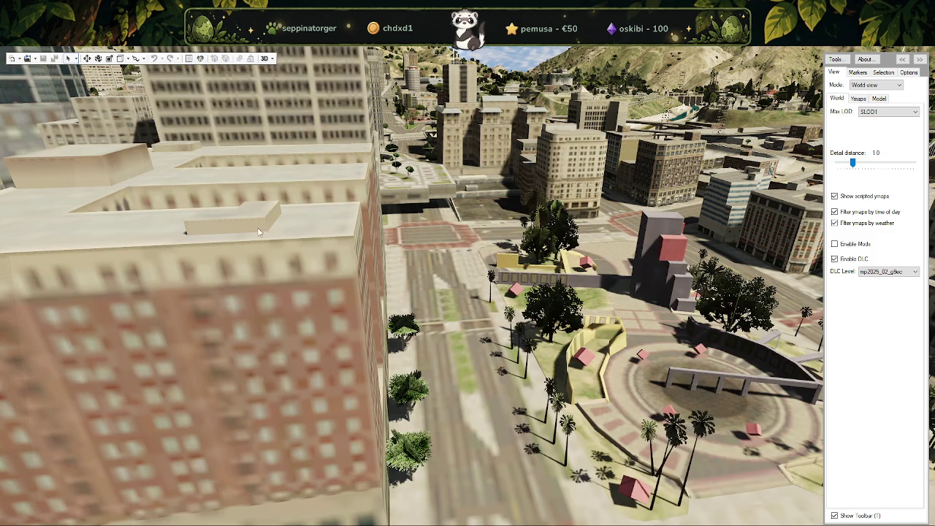
Return Max LOD to LOD and select the brick building beside the plaza.
{"action": "left_click", "coordinate": [887, 111]}
{"action": "left_click", "coordinate": [878, 138]}
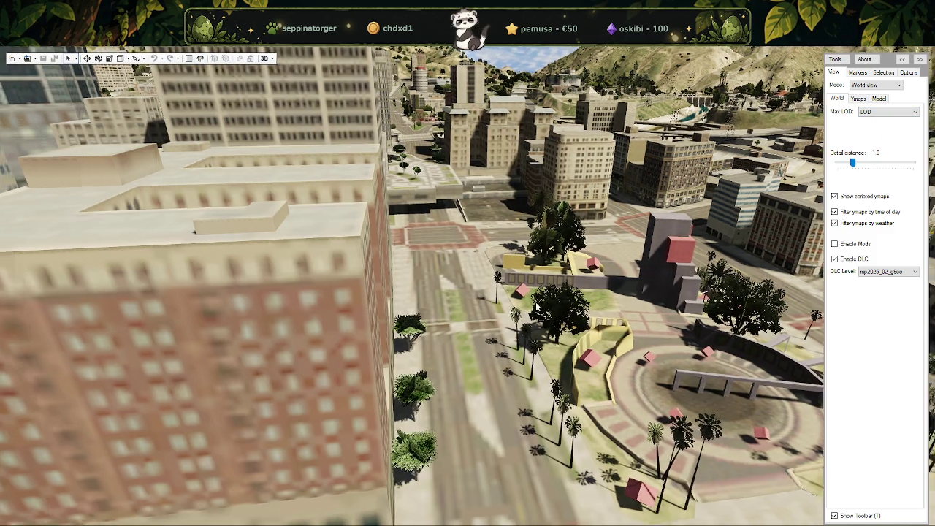
{"action": "mouse_move", "coordinate": [555, 278]}
{"action": "left_mouse_down"}
{"action": "mouse_move", "coordinate": [484, 279]}
{"action": "mouse_move", "coordinate": [497, 223]}
{"action": "mouse_move", "coordinate": [497, 241]}
{"action": "left_mouse_up"}
{"action": "left_click", "coordinate": [489, 245]}
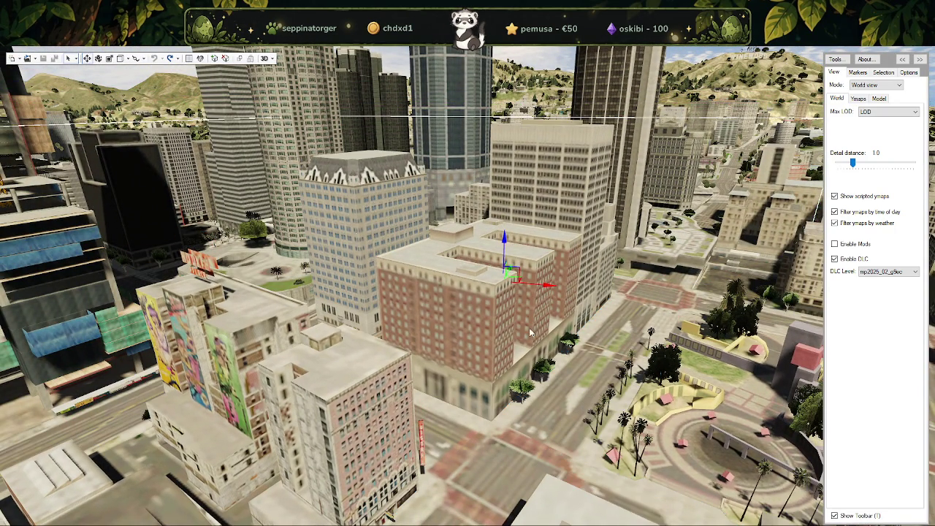
Open a CodeWalker project window for the building and move it aside.
{"action": "left_click", "coordinate": [39, 61]}
{"action": "left_click", "coordinate": [45, 89]}
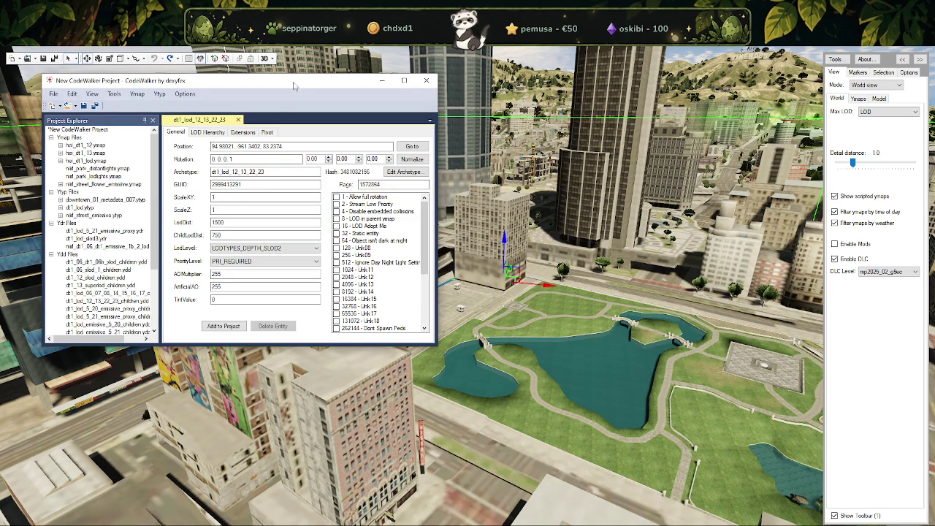
{"action": "left_click_drag", "start_coordinate": [295, 86], "coordinate": [3, 95]}
Fly over the park lake and set Max LOD to ORPHANHD.
{"action": "key", "text": "w"}
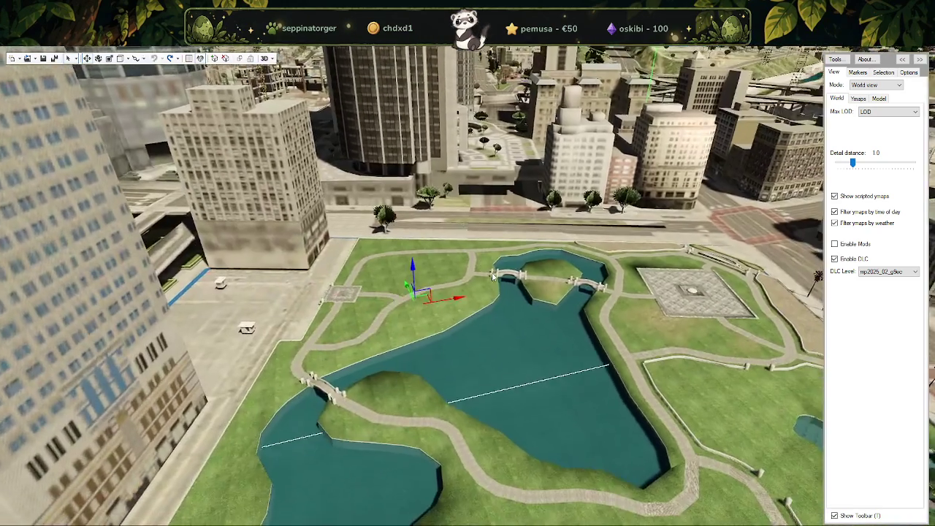
{"action": "key", "text": "s"}
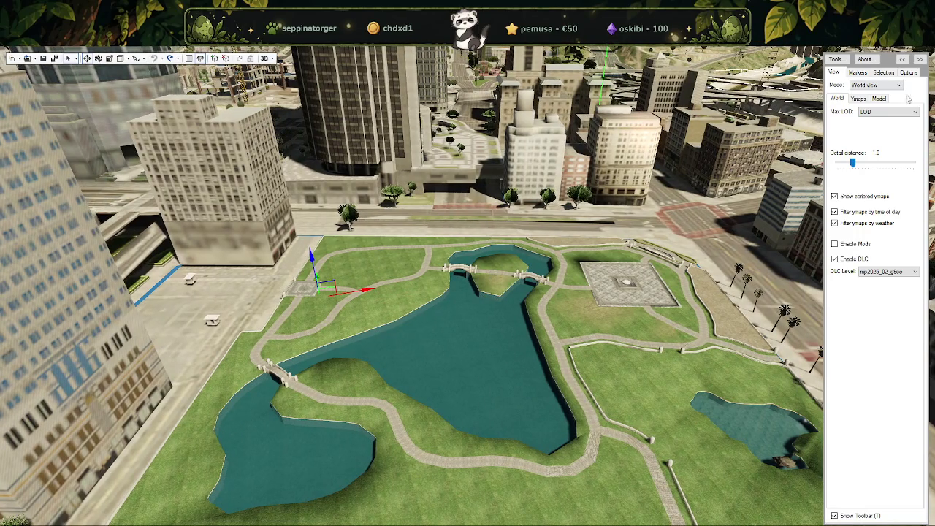
{"action": "left_click", "coordinate": [906, 111]}
{"action": "left_click", "coordinate": [888, 119]}
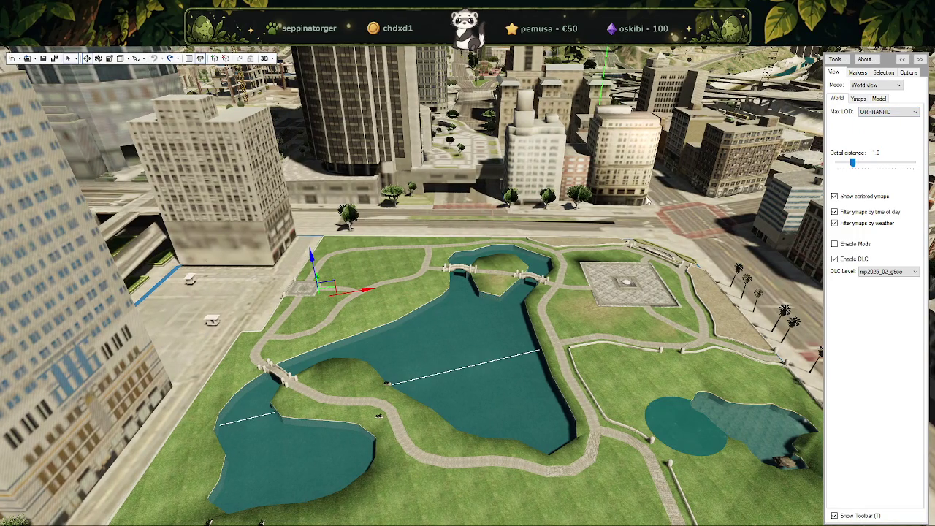
Select the park pond and survey the downtown towers and park with Max LOD set to HD.
{"action": "left_click", "coordinate": [523, 285]}
{"action": "mouse_move", "coordinate": [523, 286]}
{"action": "left_mouse_down"}
{"action": "mouse_move", "coordinate": [543, 326]}
{"action": "mouse_move", "coordinate": [337, 271]}
{"action": "mouse_move", "coordinate": [363, 352]}
{"action": "mouse_move", "coordinate": [290, 348]}
{"action": "mouse_move", "coordinate": [459, 371]}
{"action": "mouse_move", "coordinate": [506, 356]}
{"action": "mouse_move", "coordinate": [495, 338]}
{"action": "mouse_move", "coordinate": [233, 327]}
{"action": "mouse_move", "coordinate": [421, 322]}
{"action": "mouse_move", "coordinate": [413, 349]}
{"action": "left_mouse_up"}
{"action": "key", "text": "a"}
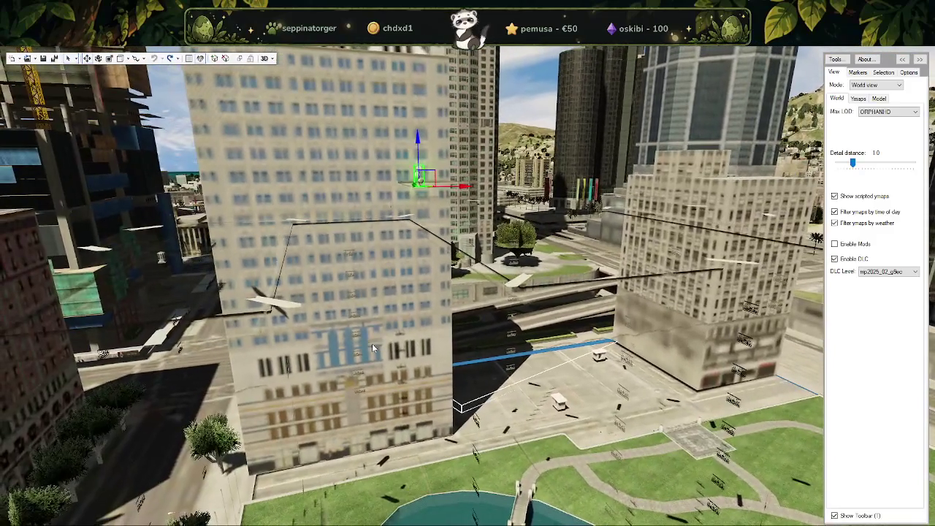
{"action": "left_click", "coordinate": [865, 128]}
{"action": "left_click_drag", "start_coordinate": [395, 257], "coordinate": [764, 218]}
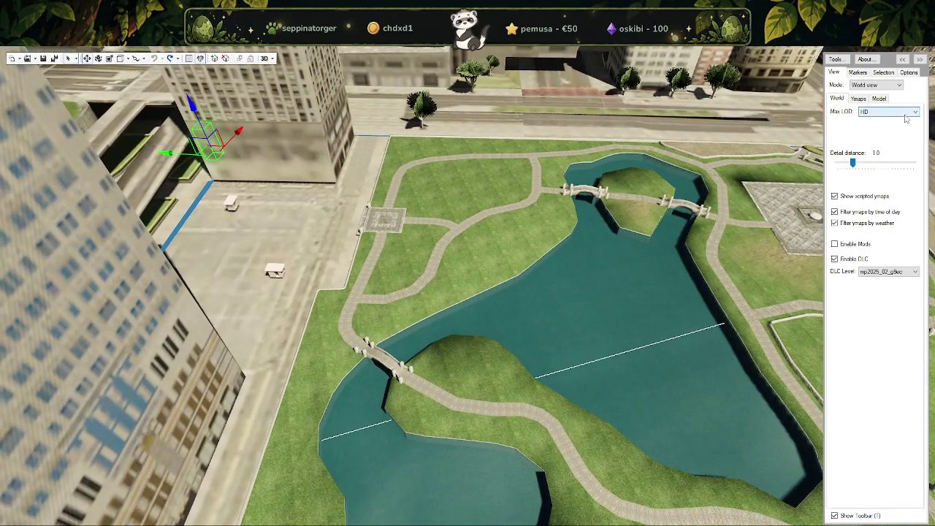
{"action": "mouse_move", "coordinate": [551, 309]}
{"action": "left_mouse_down"}
{"action": "mouse_move", "coordinate": [572, 269]}
{"action": "mouse_move", "coordinate": [700, 326]}
{"action": "mouse_move", "coordinate": [613, 269]}
{"action": "mouse_move", "coordinate": [340, 214]}
{"action": "mouse_move", "coordinate": [388, 228]}
{"action": "mouse_move", "coordinate": [871, 118]}
{"action": "left_mouse_up"}
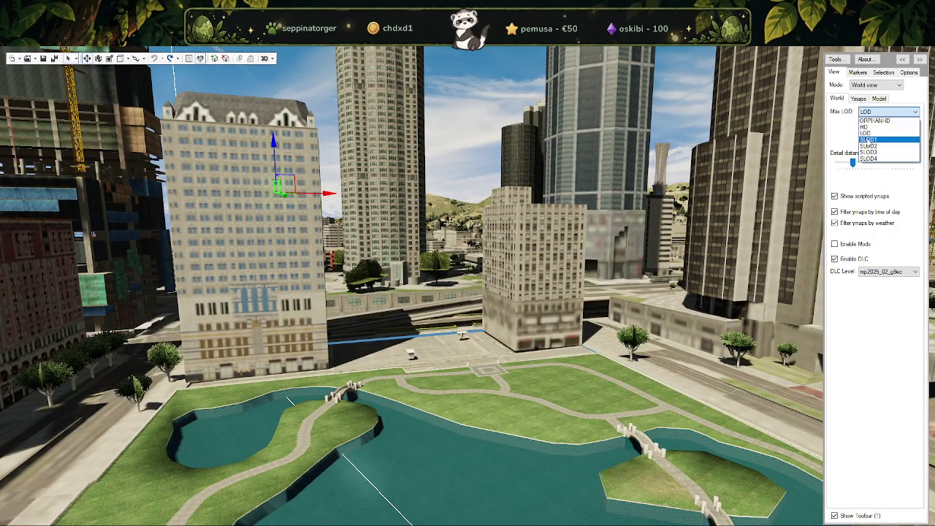
{"action": "left_click_drag", "start_coordinate": [825, 147], "coordinate": [460, 314]}
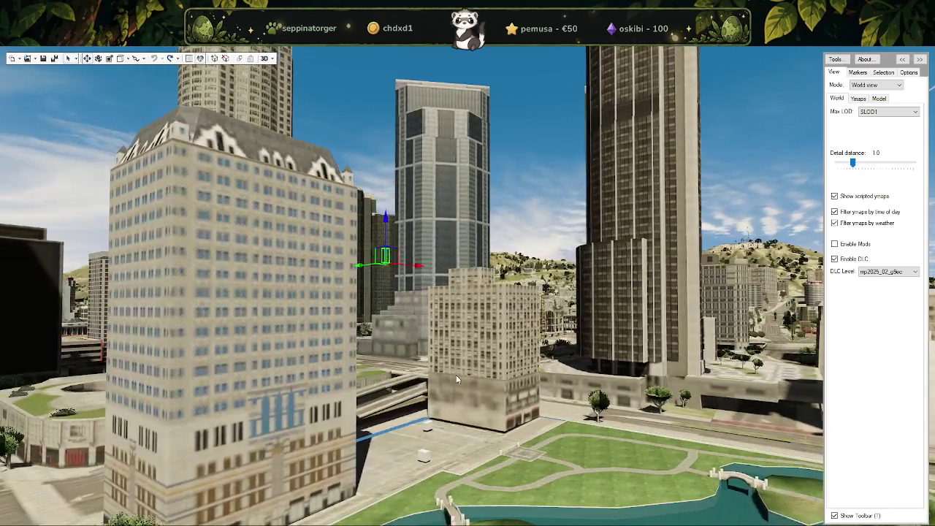
{"action": "mouse_move", "coordinate": [461, 314]}
{"action": "left_mouse_down"}
{"action": "mouse_move", "coordinate": [452, 341]}
{"action": "mouse_move", "coordinate": [457, 265]}
{"action": "mouse_move", "coordinate": [457, 311]}
{"action": "left_mouse_up"}
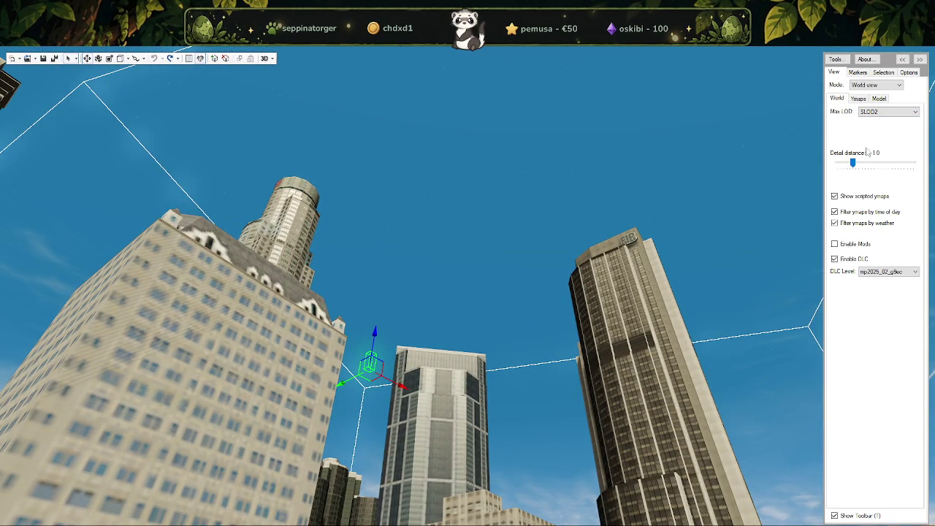
{"action": "left_click_drag", "start_coordinate": [455, 329], "coordinate": [533, 382]}
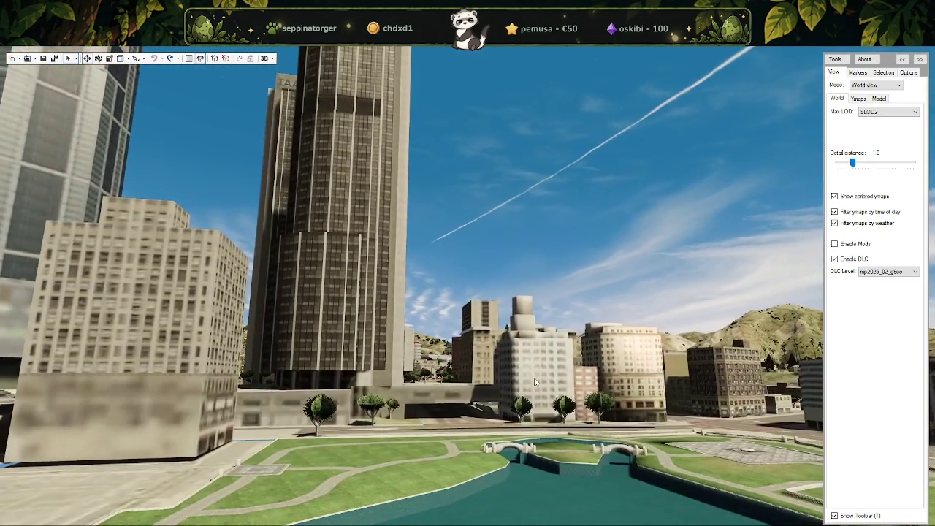
{"action": "key", "text": "w"}
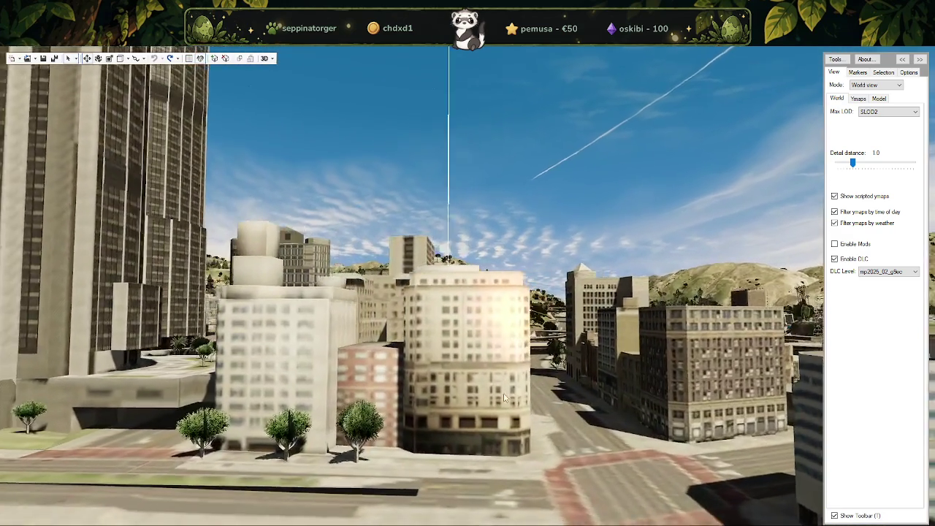
{"action": "left_click_drag", "start_coordinate": [525, 391], "coordinate": [347, 411]}
{"action": "key", "text": "s"}
{"action": "key", "text": "w"}
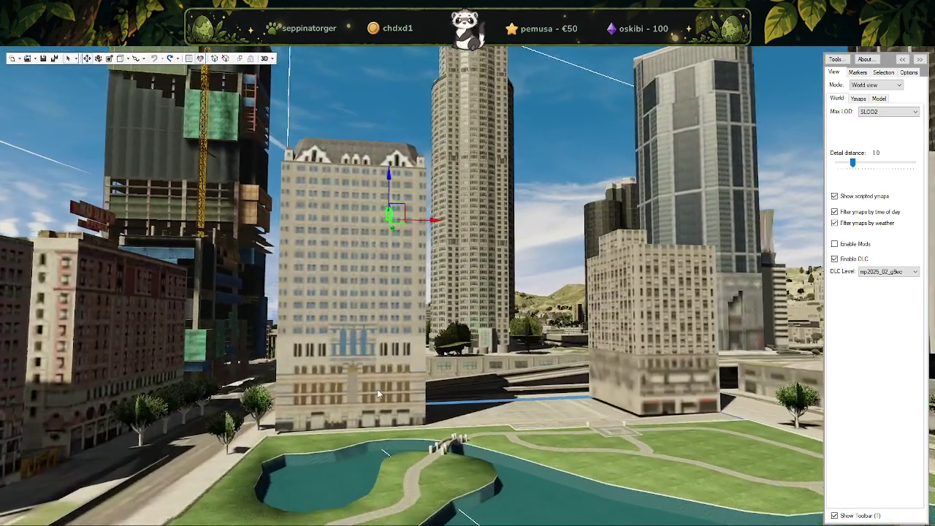
{"action": "left_click_drag", "start_coordinate": [377, 388], "coordinate": [877, 144]}
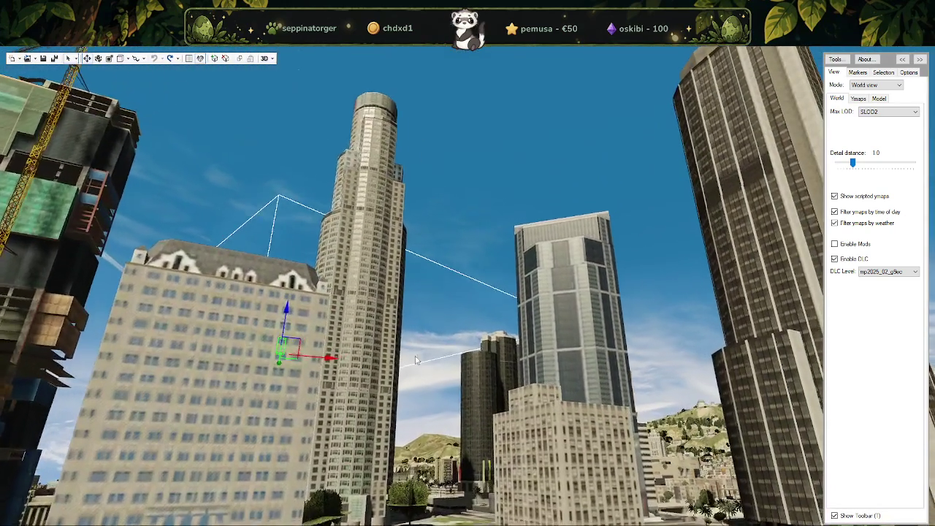
{"action": "left_click", "coordinate": [870, 152]}
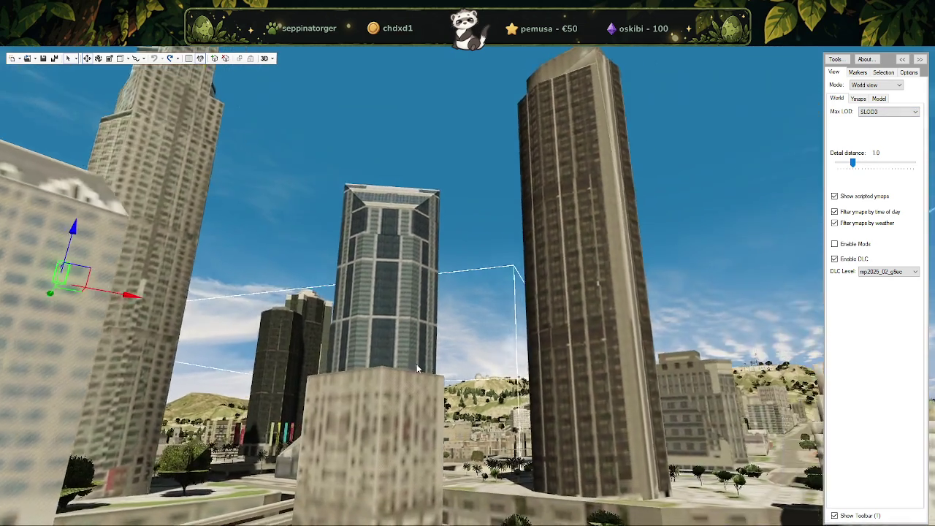
{"action": "key", "text": "d"}
{"action": "mouse_move", "coordinate": [412, 362]}
{"action": "left_mouse_down"}
{"action": "mouse_move", "coordinate": [446, 471]}
{"action": "mouse_move", "coordinate": [463, 468]}
{"action": "left_mouse_up"}
{"action": "key", "text": "a"}
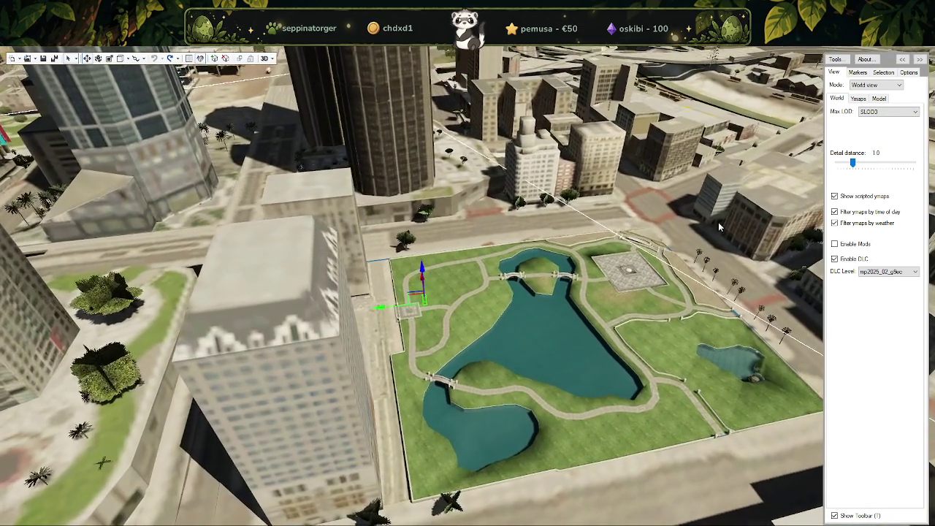
{"action": "left_click", "coordinate": [908, 113]}
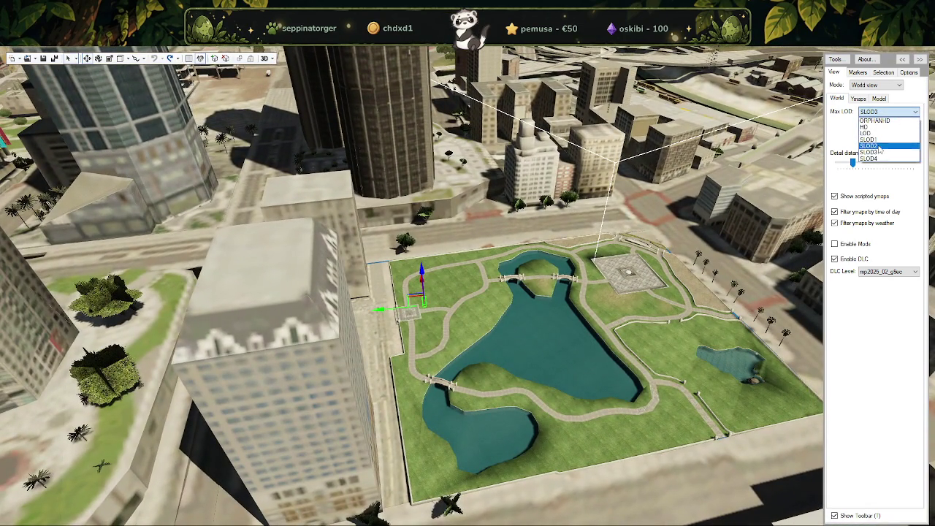
{"action": "left_click", "coordinate": [877, 158]}
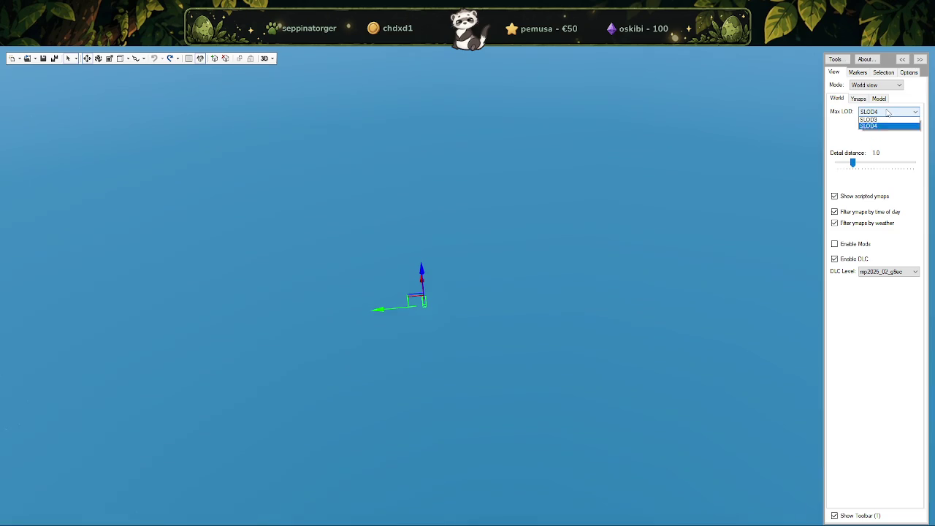
{"action": "left_click", "coordinate": [873, 152]}
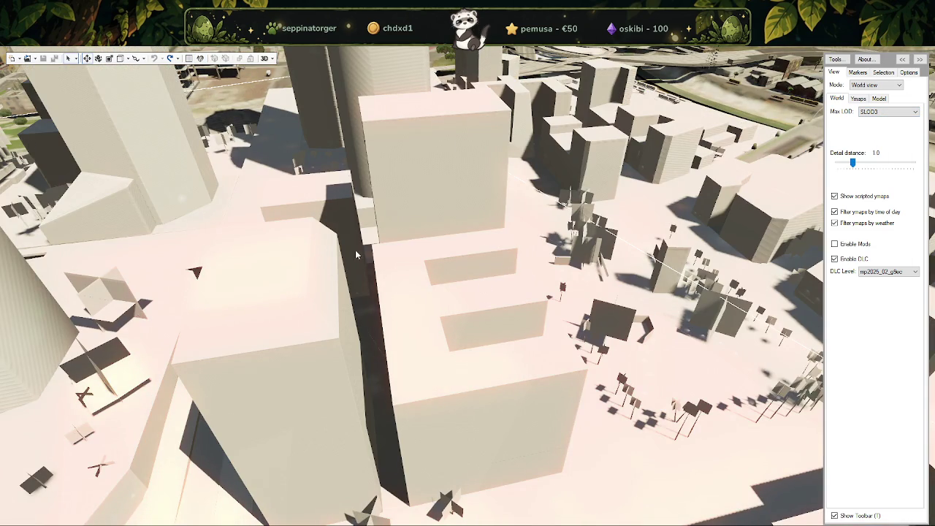
{"action": "scroll", "coordinate": [470, 259], "scroll_direction": "down", "scroll_amount": 5}
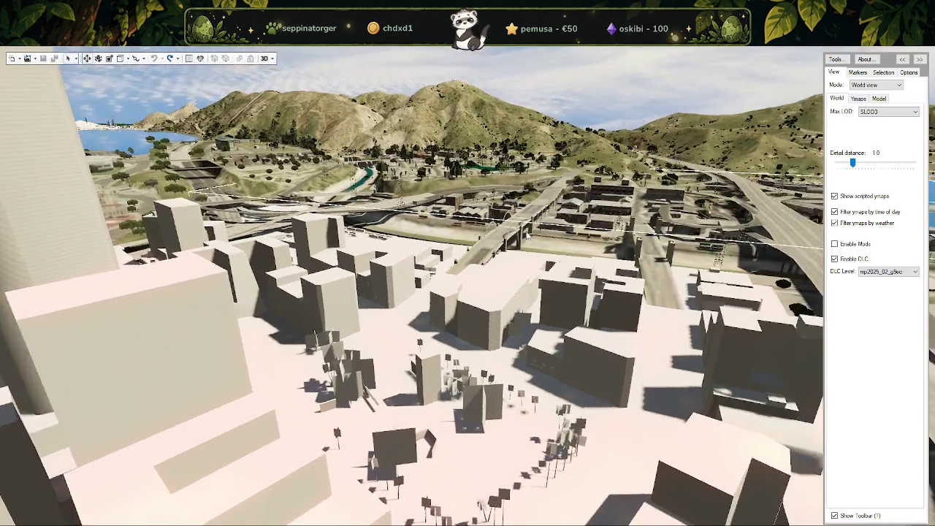
{"action": "scroll", "coordinate": [474, 247], "scroll_direction": "up", "scroll_amount": 5}
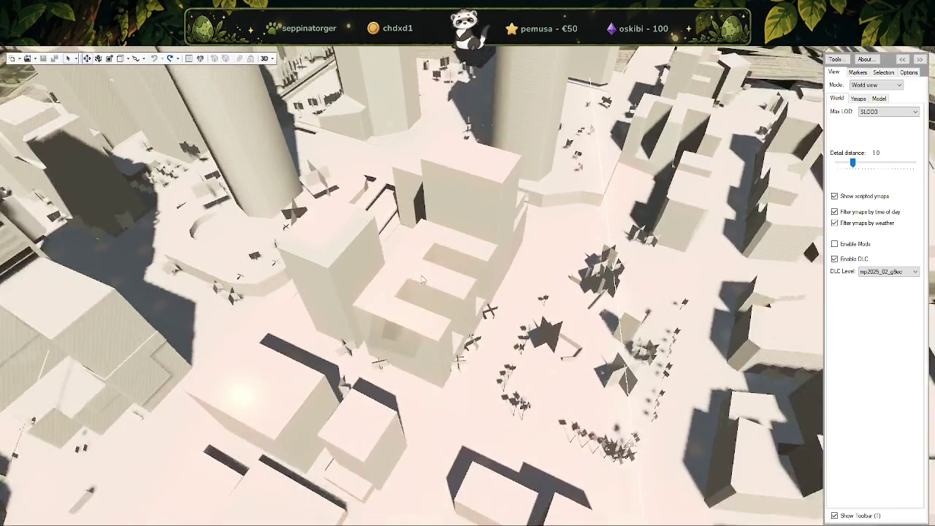
{"action": "scroll", "coordinate": [421, 280], "scroll_direction": "down", "scroll_amount": 10}
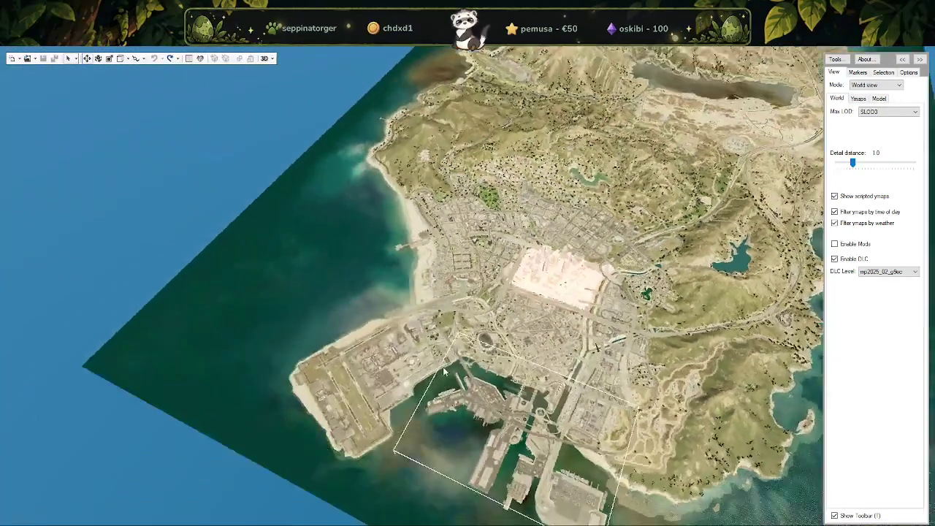
{"action": "scroll", "coordinate": [526, 354], "scroll_direction": "up", "scroll_amount": 5}
{"action": "scroll", "coordinate": [525, 354], "scroll_direction": "down", "scroll_amount": 5}
{"action": "scroll", "coordinate": [592, 307], "scroll_direction": "up", "scroll_amount": 3}
{"action": "left_click", "coordinate": [889, 112]}
{"action": "left_click", "coordinate": [876, 121]}
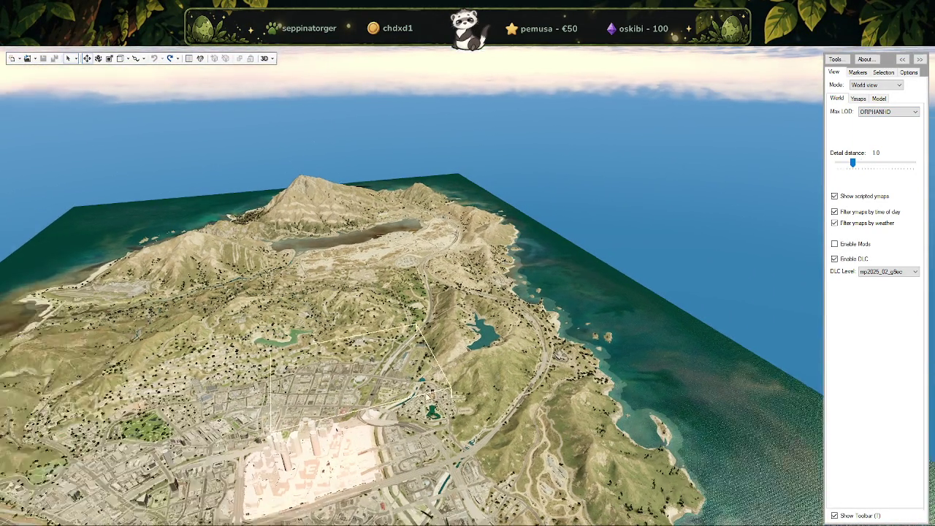
{"action": "scroll", "coordinate": [421, 383], "scroll_direction": "up", "scroll_amount": 5}
{"action": "scroll", "coordinate": [431, 373], "scroll_direction": "up", "scroll_amount": 3}
{"action": "scroll", "coordinate": [444, 359], "scroll_direction": "up", "scroll_amount": 3}
{"action": "scroll", "coordinate": [444, 360], "scroll_direction": "down", "scroll_amount": 3}
{"action": "scroll", "coordinate": [439, 365], "scroll_direction": "up", "scroll_amount": 5}
{"action": "scroll", "coordinate": [435, 371], "scroll_direction": "up", "scroll_amount": 2}
{"action": "scroll", "coordinate": [429, 378], "scroll_direction": "up", "scroll_amount": 2}
{"action": "scroll", "coordinate": [429, 377], "scroll_direction": "up", "scroll_amount": 1}
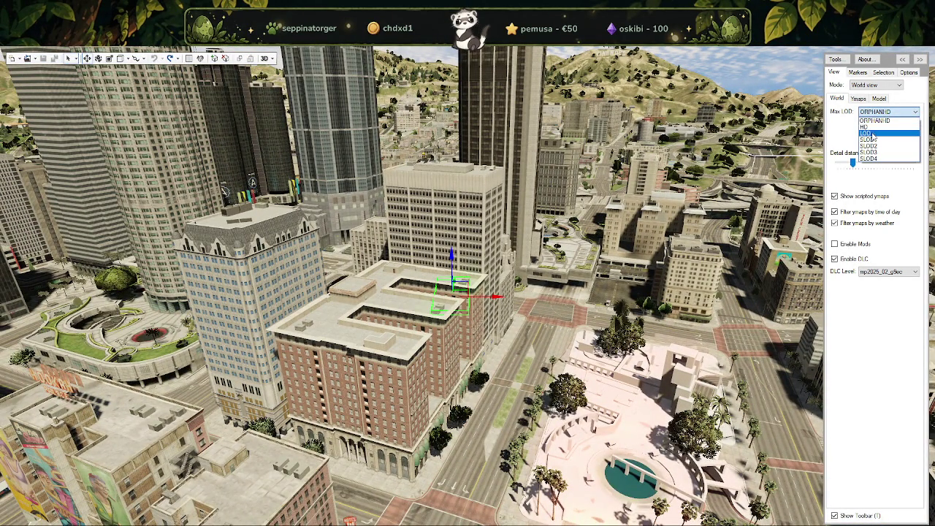
{"action": "left_click", "coordinate": [868, 134]}
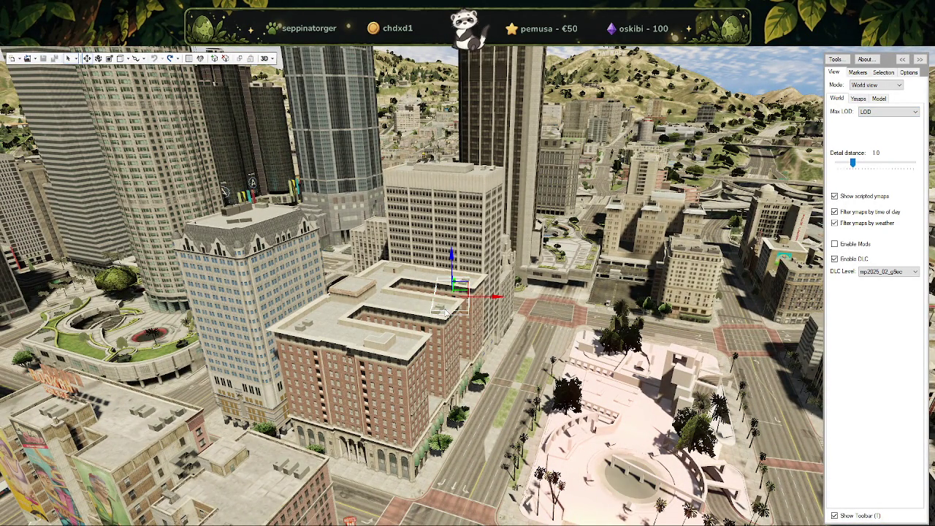
{"action": "left_click", "coordinate": [19, 58]}
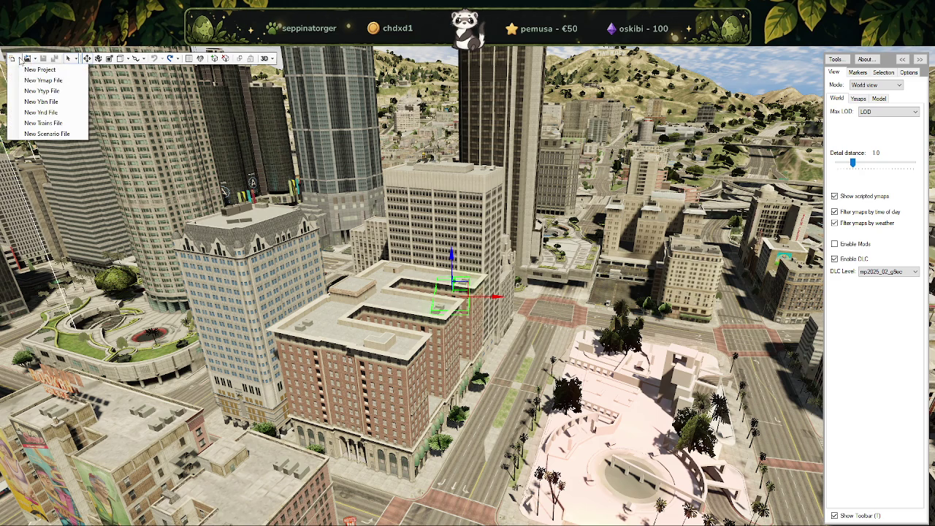
Create a new project, raise the dt1_props_combo0407_18_lod rooftop prop slightly, then fly toward the plaza.
{"action": "left_click", "coordinate": [29, 71]}
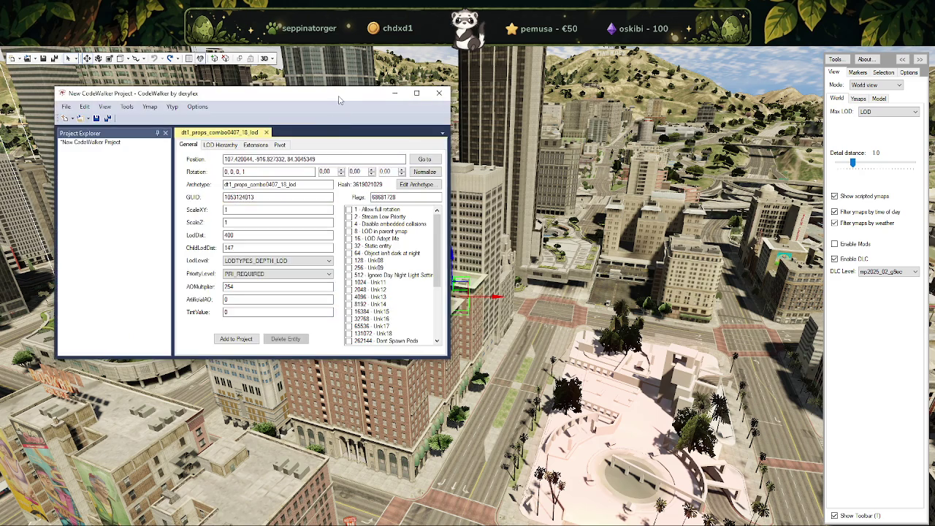
{"action": "left_click_drag", "start_coordinate": [454, 270], "coordinate": [452, 239]}
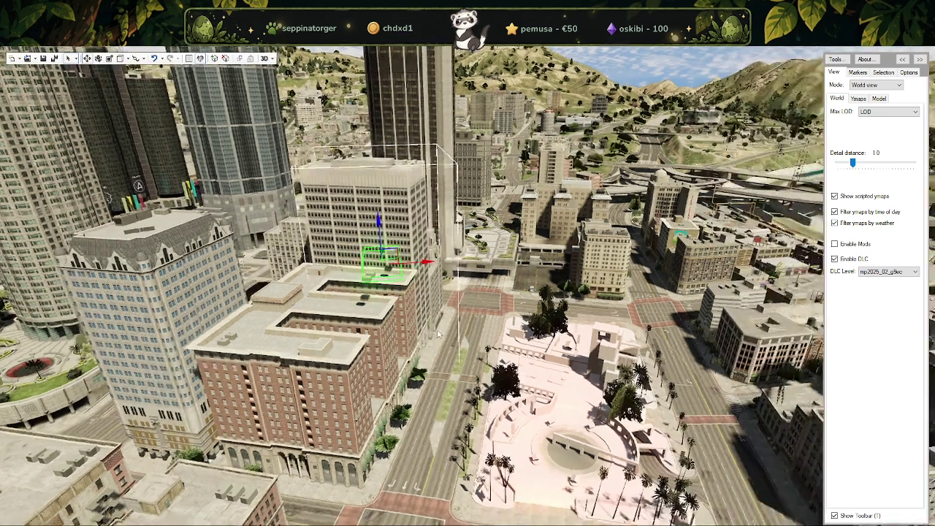
{"action": "mouse_move", "coordinate": [467, 292]}
{"action": "left_mouse_down"}
{"action": "mouse_move", "coordinate": [485, 334]}
{"action": "mouse_move", "coordinate": [544, 322]}
{"action": "mouse_move", "coordinate": [511, 316]}
{"action": "left_mouse_up"}
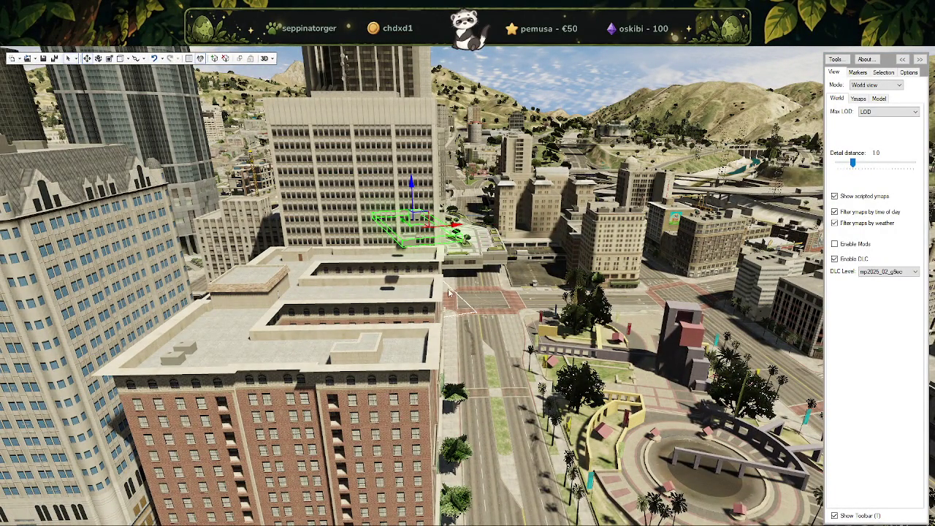
{"action": "left_click_drag", "start_coordinate": [448, 291], "coordinate": [460, 298]}
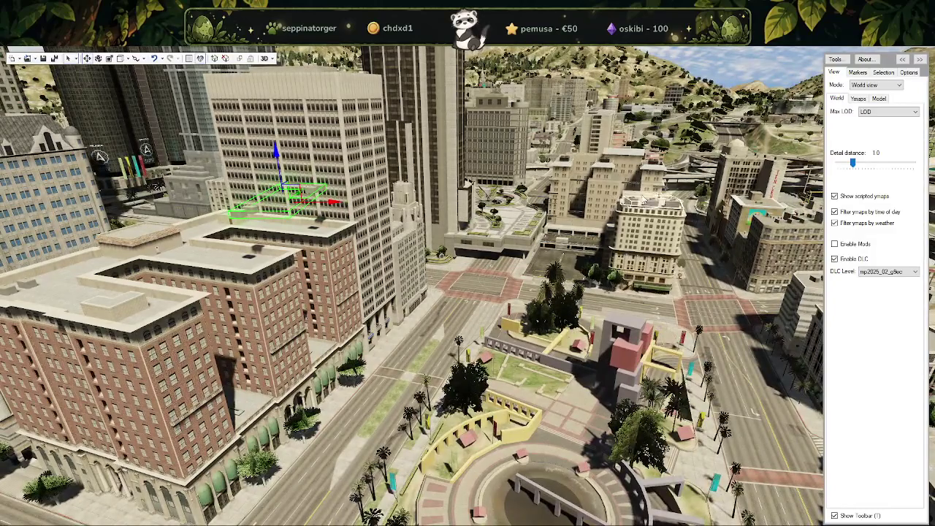
{"action": "mouse_move", "coordinate": [333, 255]}
{"action": "left_mouse_down"}
{"action": "mouse_move", "coordinate": [379, 316]}
{"action": "mouse_move", "coordinate": [370, 319]}
{"action": "left_mouse_up"}
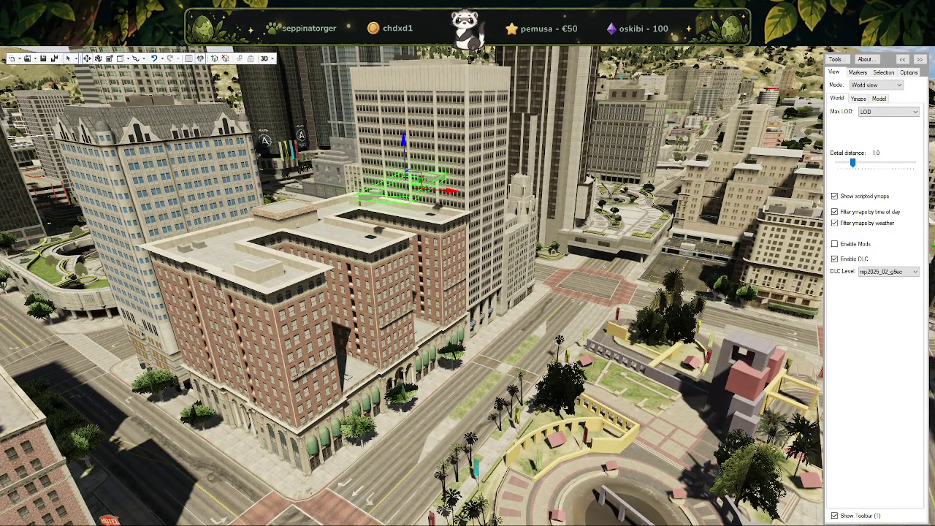
{"action": "left_click", "coordinate": [422, 420]}
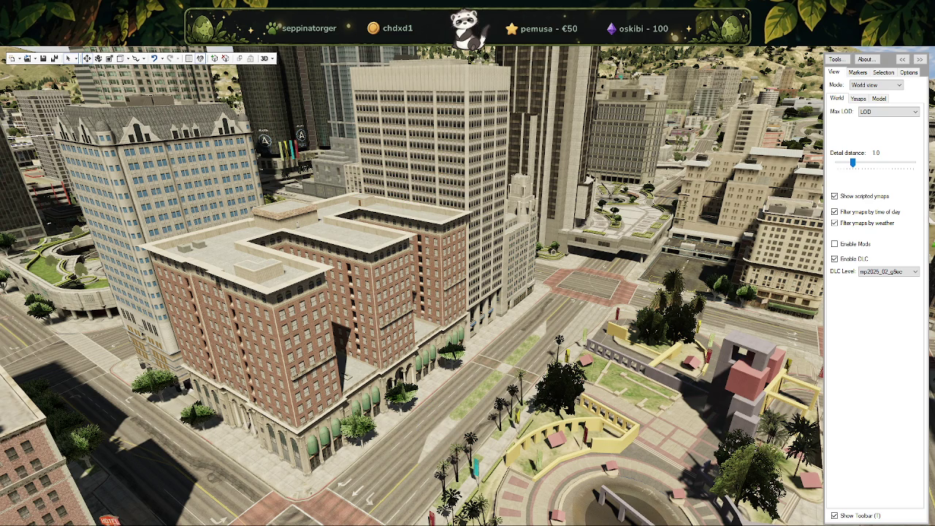
{"action": "left_click_drag", "start_coordinate": [220, 307], "coordinate": [259, 289]}
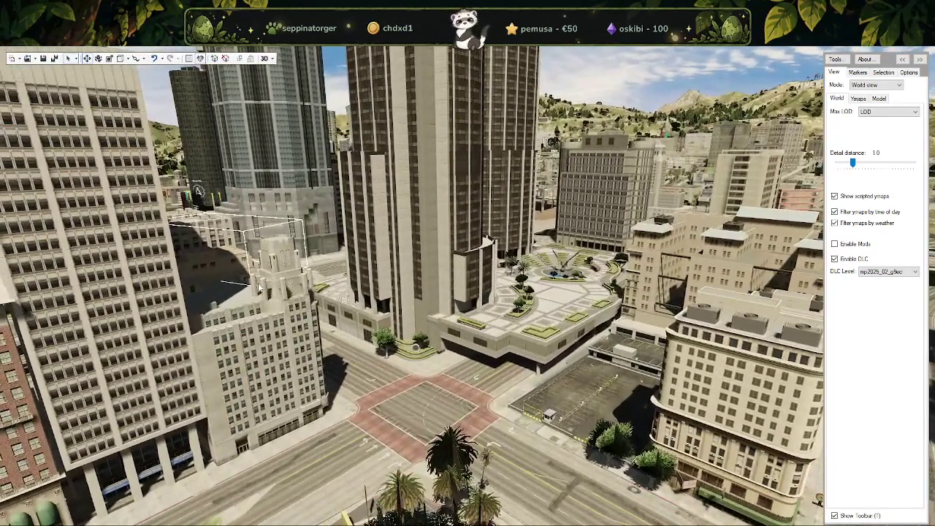
Select the corner building's rooftop AC units and slide them along the roof.
{"action": "left_click", "coordinate": [260, 289]}
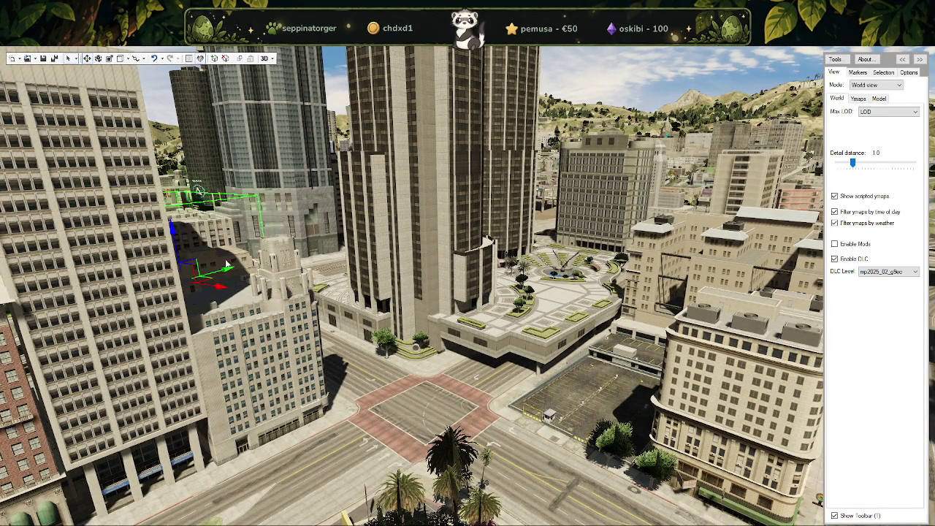
{"action": "mouse_move", "coordinate": [271, 281]}
{"action": "left_mouse_down"}
{"action": "mouse_move", "coordinate": [193, 318]}
{"action": "mouse_move", "coordinate": [339, 334]}
{"action": "mouse_move", "coordinate": [432, 395]}
{"action": "left_mouse_up"}
{"action": "left_click_drag", "start_coordinate": [448, 115], "coordinate": [396, 271]}
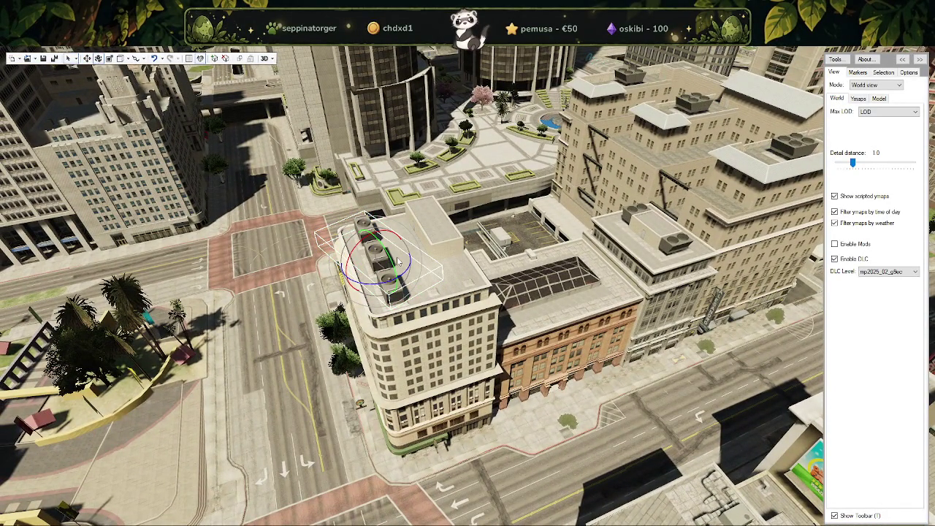
{"action": "left_click_drag", "start_coordinate": [396, 264], "coordinate": [413, 257]}
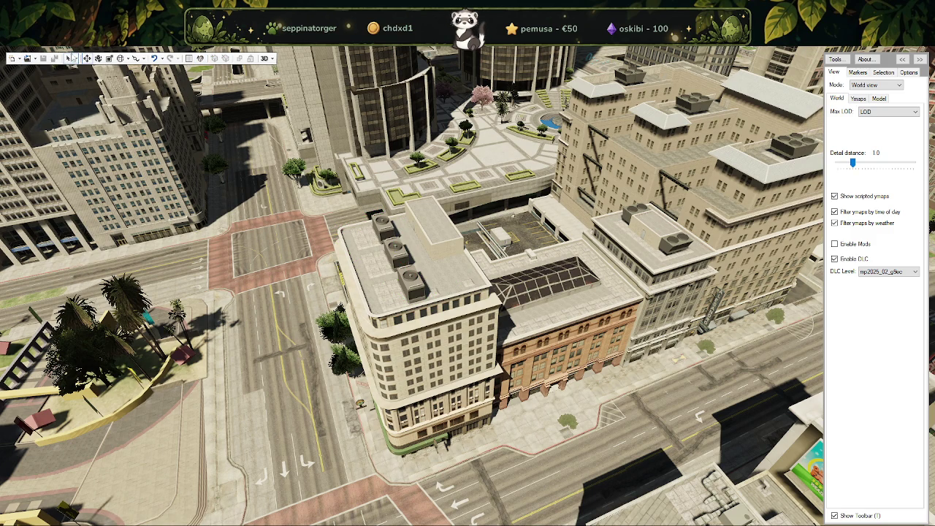
{"action": "left_click", "coordinate": [35, 59]}
Open a project window and raise the world's Max LOD to ORPHANHD, zooming over downtown.
{"action": "left_click", "coordinate": [45, 92]}
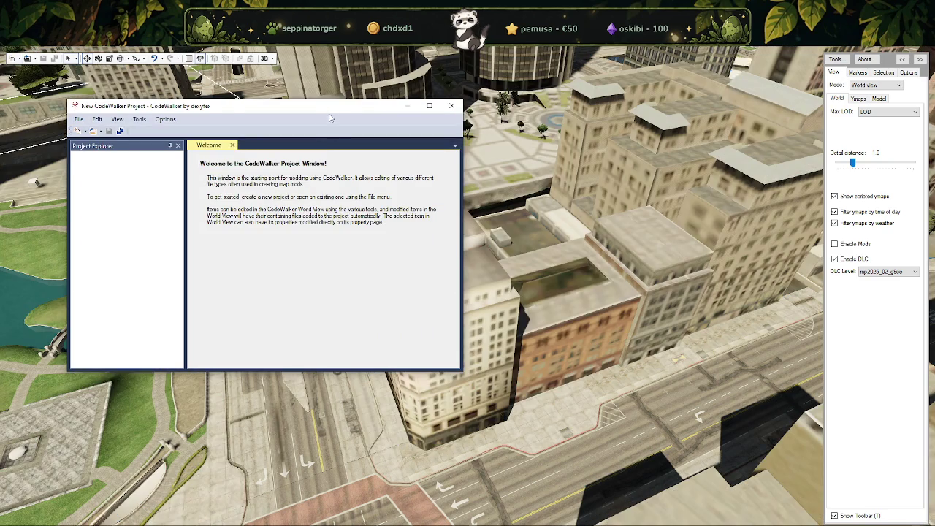
{"action": "scroll", "coordinate": [888, 169], "scroll_direction": "down", "scroll_amount": 5}
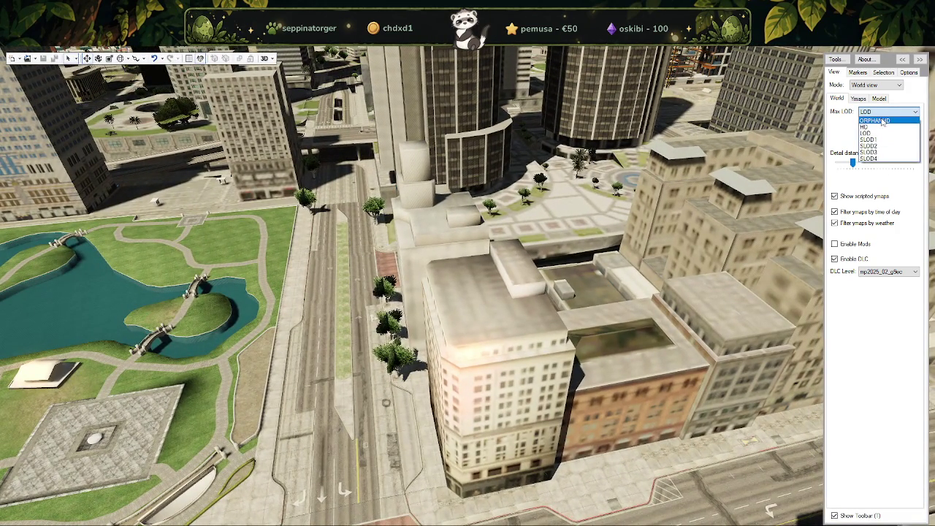
{"action": "left_click", "coordinate": [882, 121]}
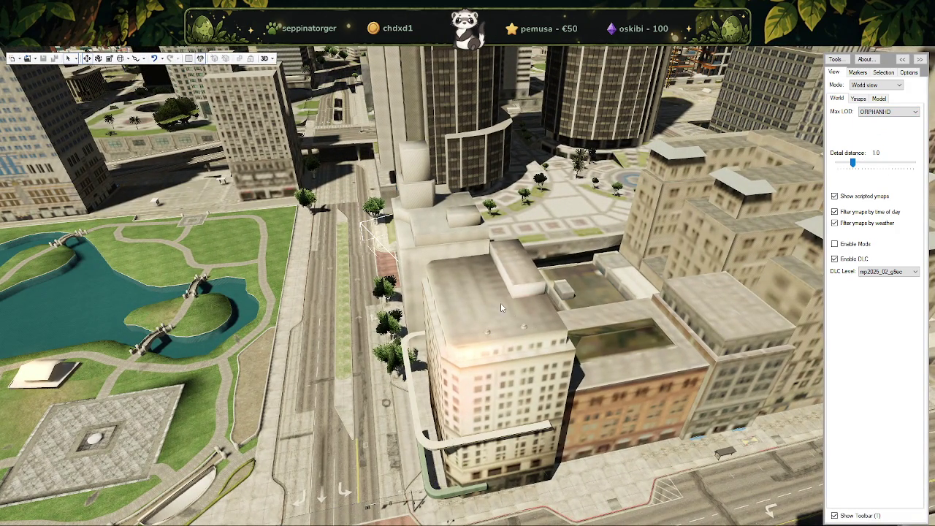
{"action": "mouse_move", "coordinate": [511, 293]}
{"action": "left_mouse_down"}
{"action": "mouse_move", "coordinate": [509, 243]}
{"action": "mouse_move", "coordinate": [666, 316]}
{"action": "mouse_move", "coordinate": [614, 278]}
{"action": "mouse_move", "coordinate": [542, 252]}
{"action": "mouse_move", "coordinate": [627, 305]}
{"action": "left_mouse_up"}
{"action": "scroll", "coordinate": [666, 316], "scroll_direction": "down", "scroll_amount": 3}
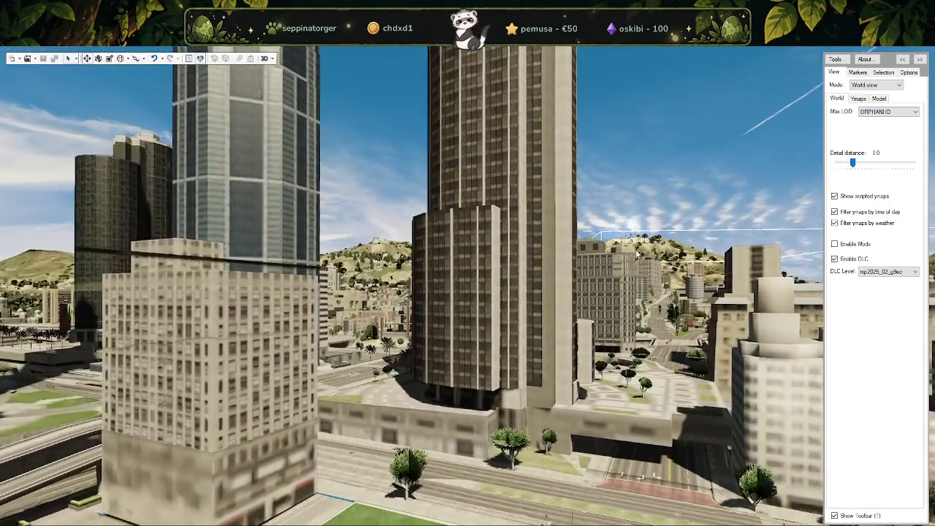
{"action": "scroll", "coordinate": [627, 306], "scroll_direction": "down", "scroll_amount": 10}
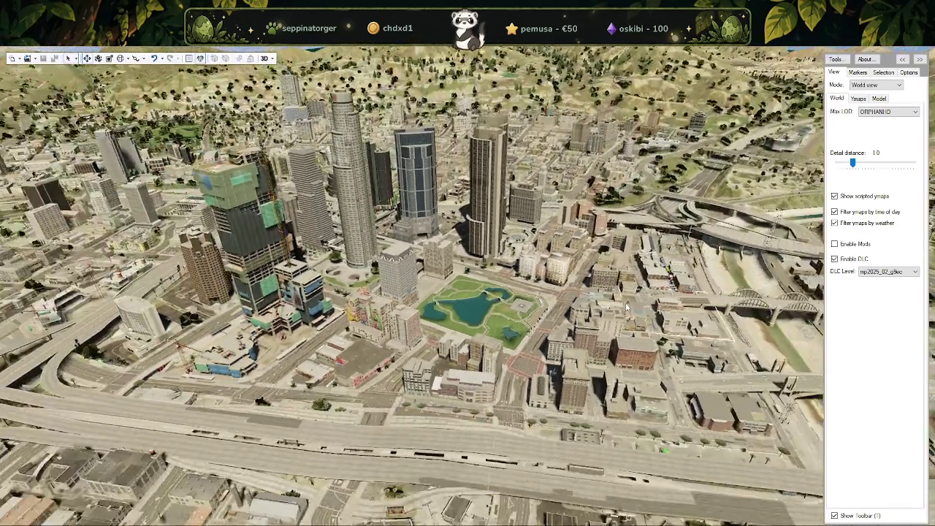
{"action": "scroll", "coordinate": [626, 307], "scroll_direction": "up", "scroll_amount": 3}
{"action": "scroll", "coordinate": [626, 308], "scroll_direction": "down", "scroll_amount": 3}
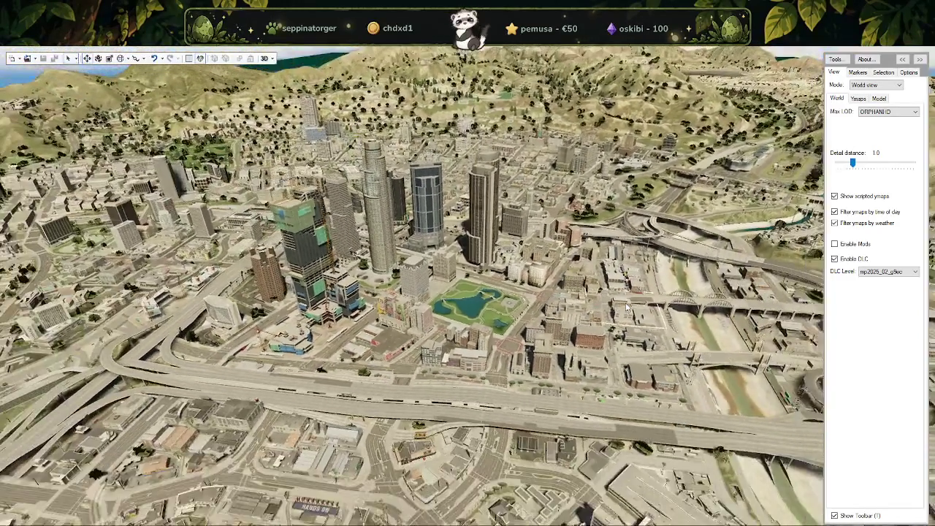
{"action": "scroll", "coordinate": [627, 308], "scroll_direction": "up", "scroll_amount": 2}
{"action": "scroll", "coordinate": [627, 308], "scroll_direction": "up", "scroll_amount": 2}
{"action": "scroll", "coordinate": [626, 308], "scroll_direction": "up", "scroll_amount": 2}
{"action": "scroll", "coordinate": [627, 308], "scroll_direction": "up", "scroll_amount": 2}
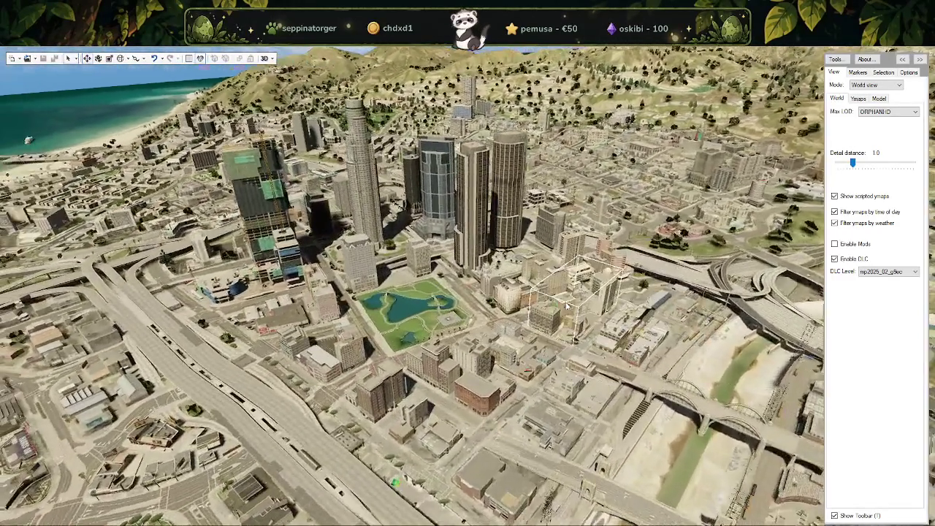
{"action": "scroll", "coordinate": [610, 232], "scroll_direction": "up", "scroll_amount": 2}
{"action": "scroll", "coordinate": [610, 232], "scroll_direction": "up", "scroll_amount": 2}
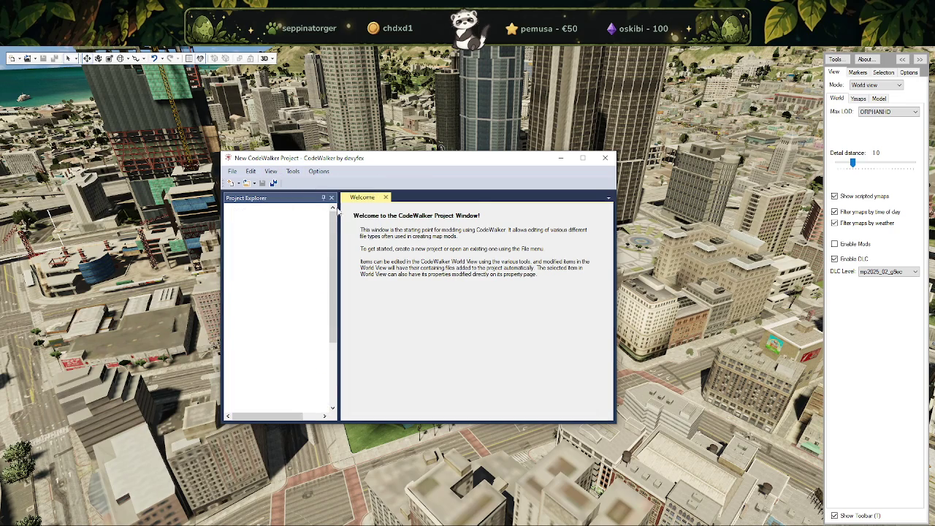
Save the manifest over nora_lod_manifest.ymf in the stream folder, confirming the overwrite.
{"action": "left_click", "coordinate": [412, 211]}
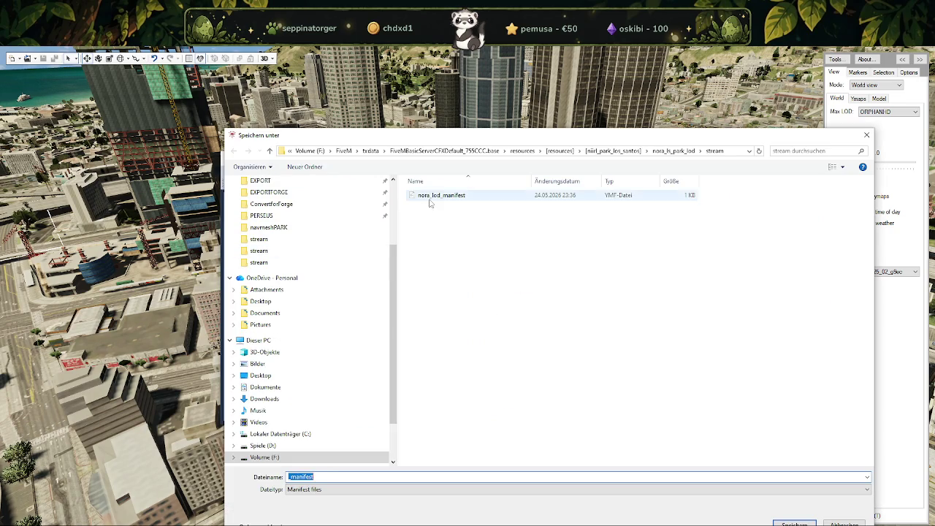
{"action": "left_click", "coordinate": [794, 524]}
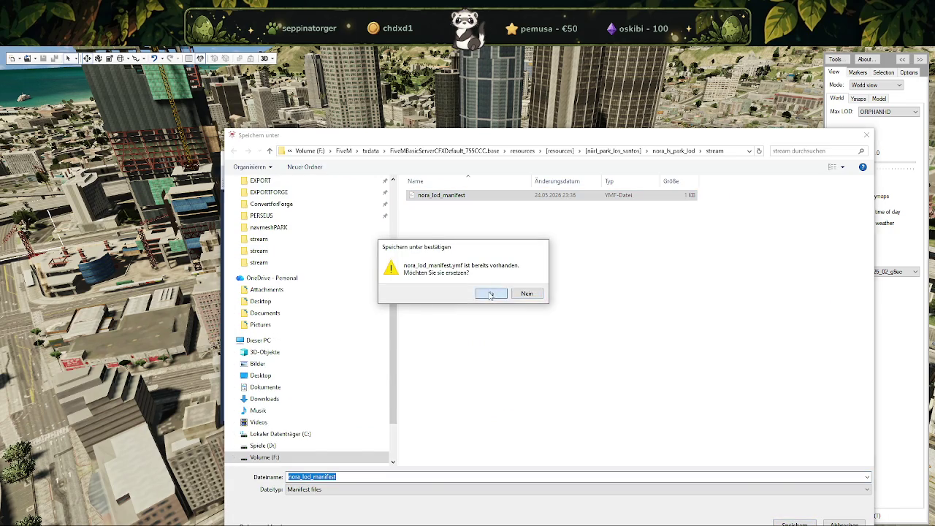
{"action": "left_click", "coordinate": [492, 294]}
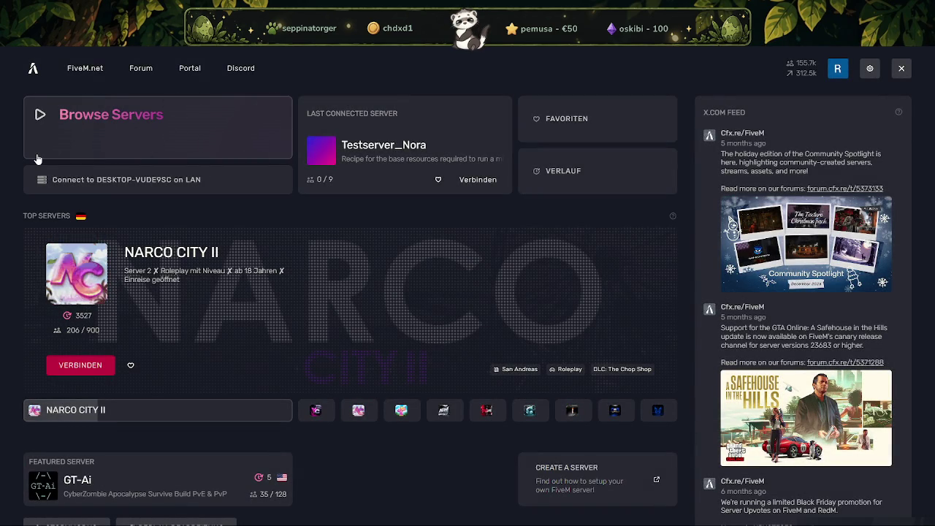
Connect to the local test server over LAN and wait to spawn in the park.
{"action": "left_click", "coordinate": [110, 181]}
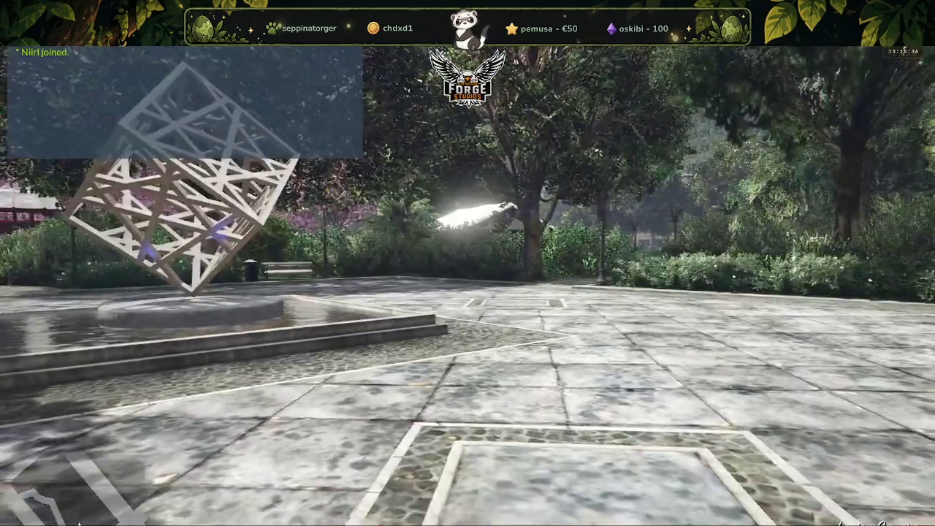
Enable noclip from the F5 admin menu and fly over Legion Square and the downtown towers.
{"action": "key", "text": "F5"}
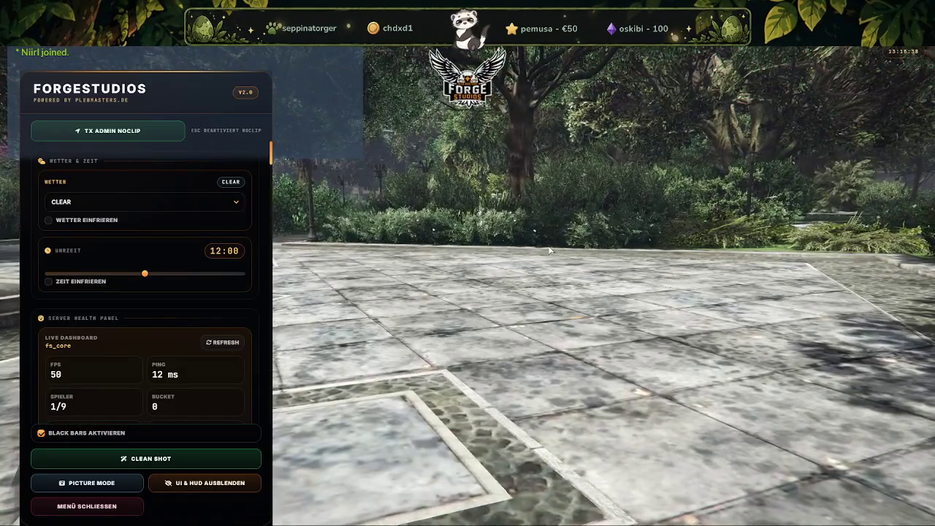
{"action": "left_click", "coordinate": [179, 135]}
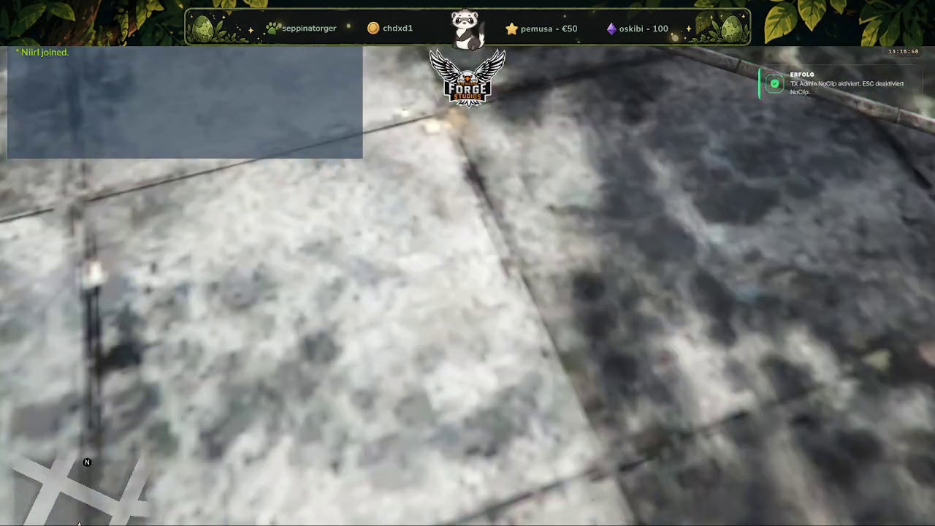
{"action": "key", "text": "s"}
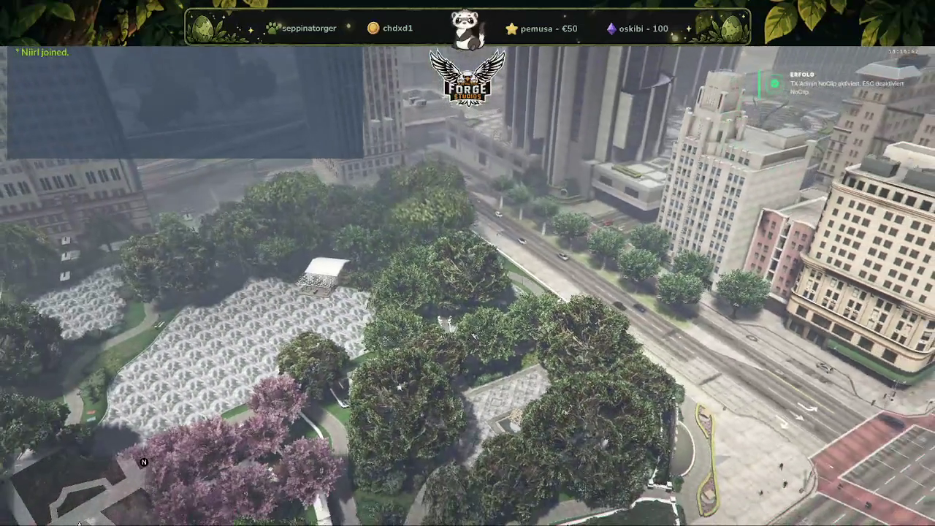
{"action": "key", "text": "s"}
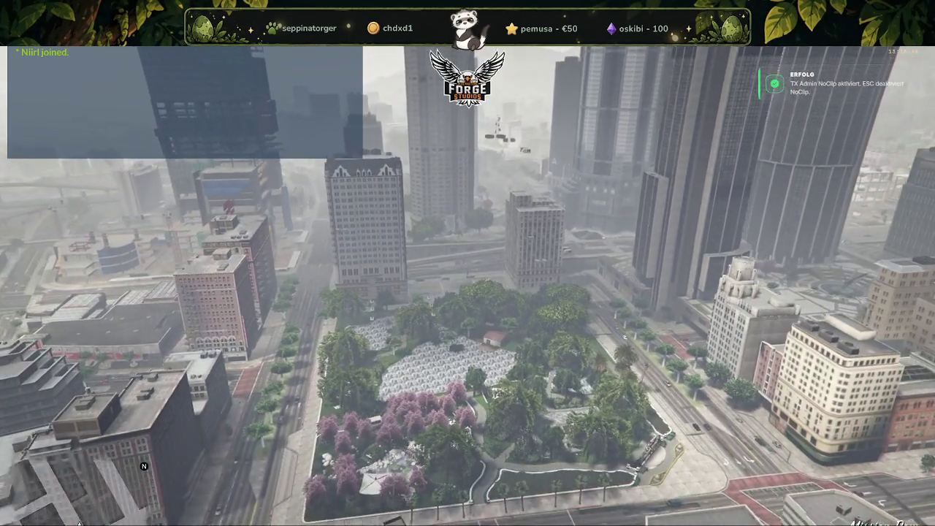
{"action": "key", "text": "w"}
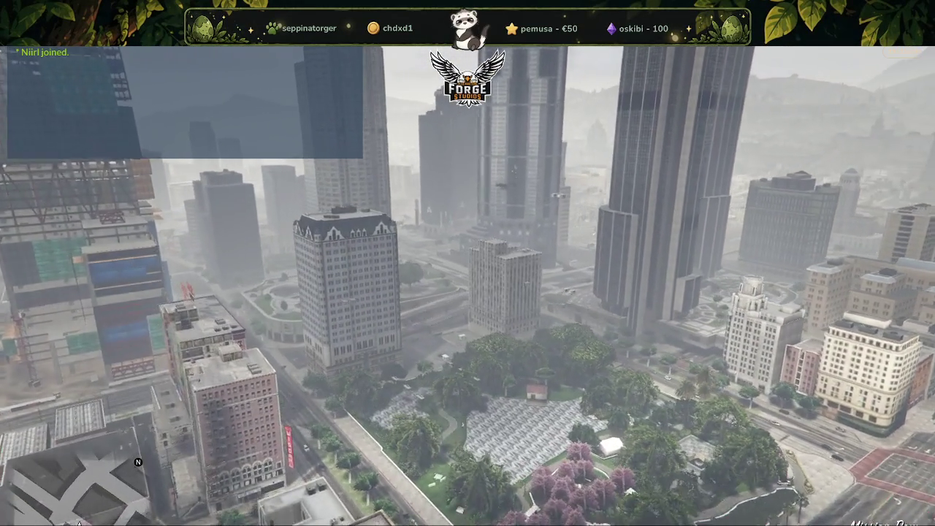
{"action": "key", "text": "w"}
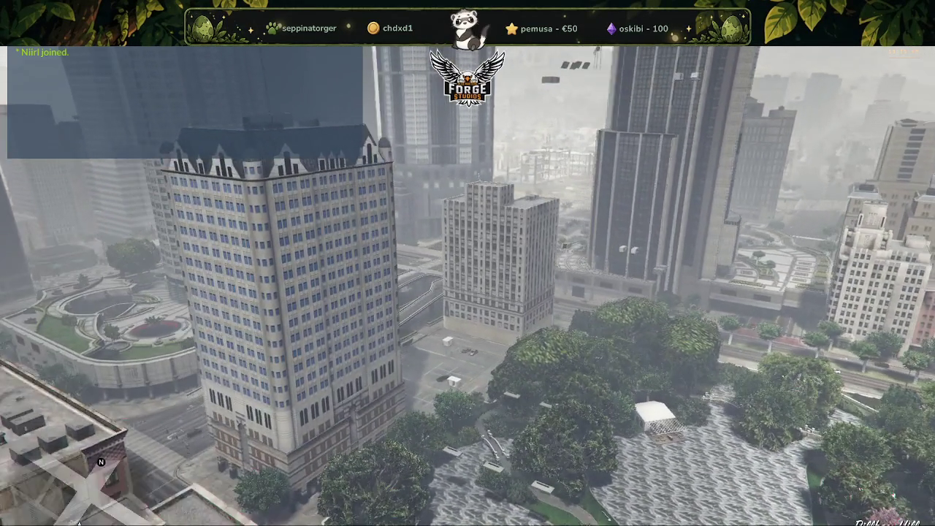
{"action": "key", "text": "s"}
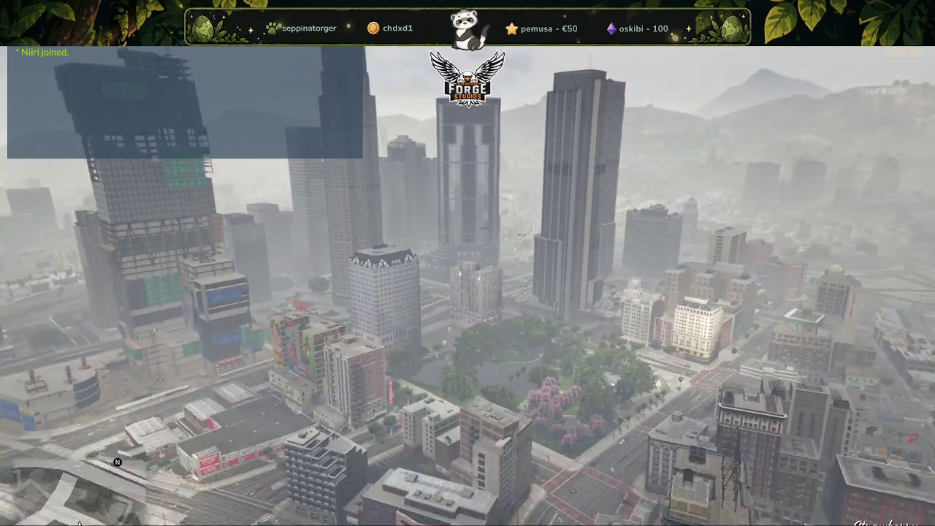
{"action": "key", "text": "w"}
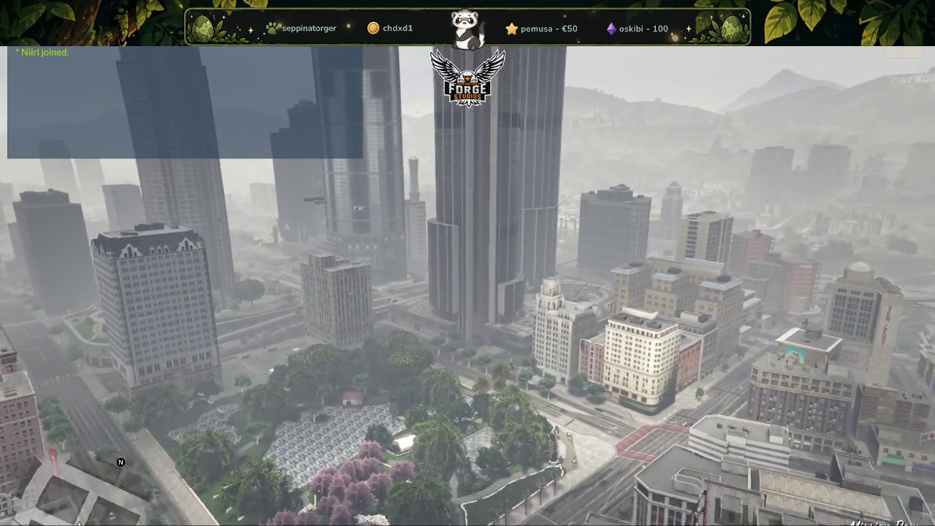
{"action": "key", "text": "w"}
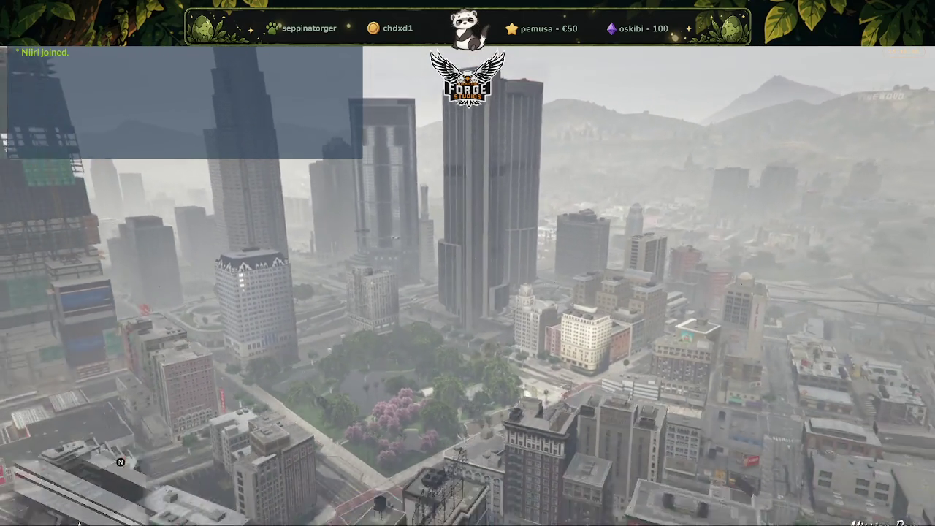
{"action": "key", "text": "w"}
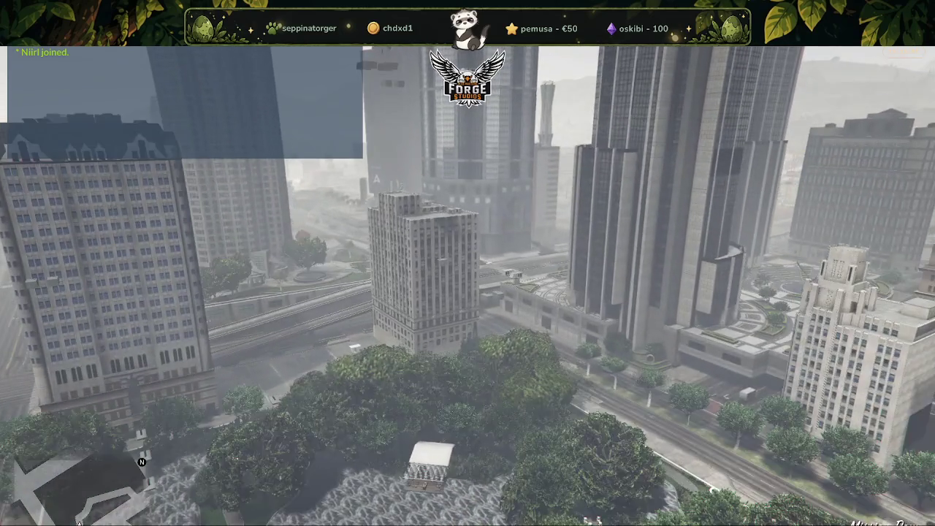
{"action": "key", "text": "w"}
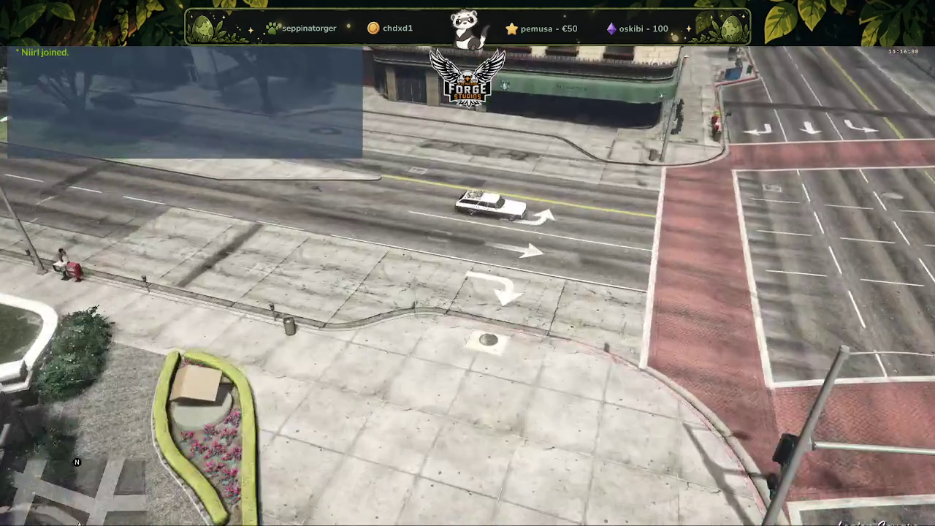
{"action": "key", "text": "s"}
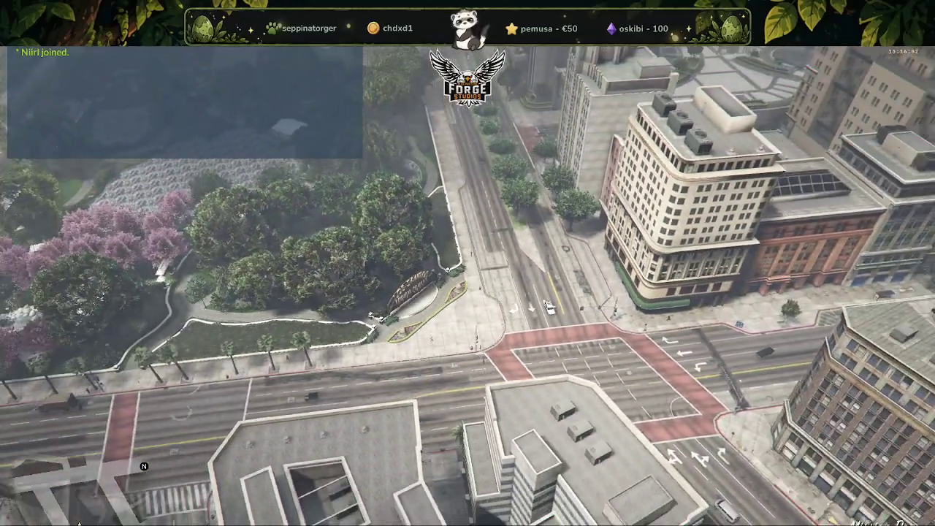
{"action": "key", "text": "w"}
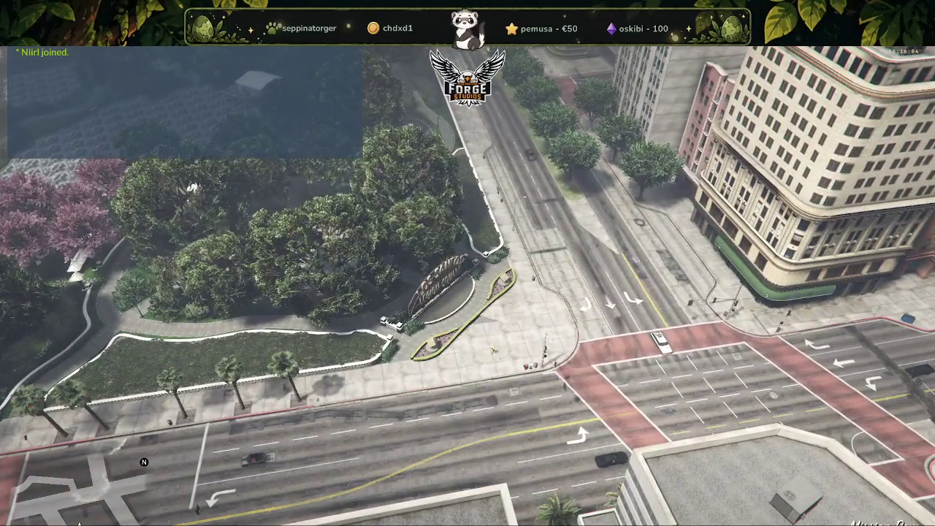
{"action": "key", "text": "s"}
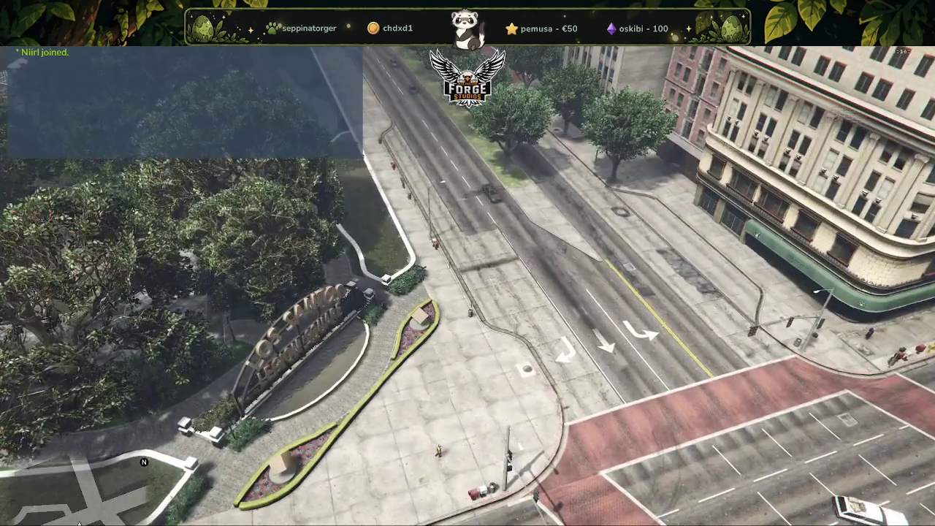
{"action": "key", "text": "s"}
{"action": "key", "text": "s"}
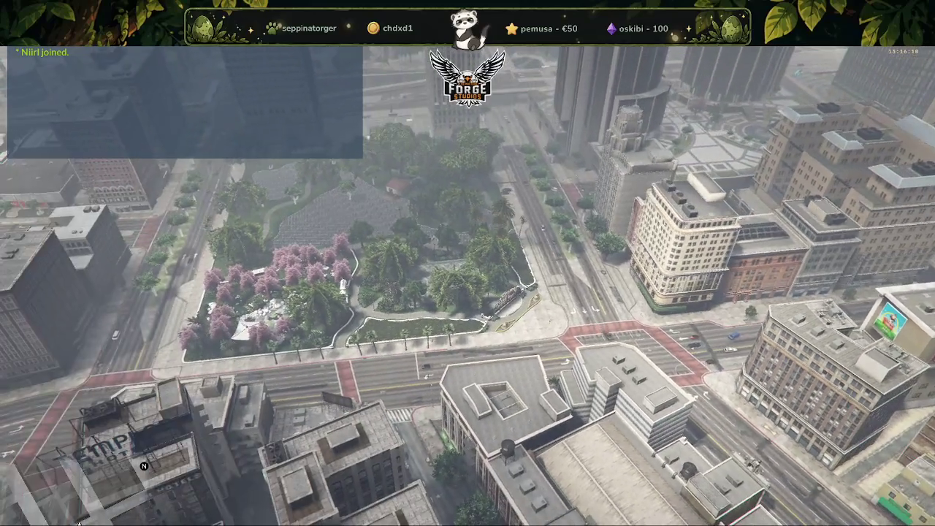
{"action": "key", "text": "w"}
{"action": "key", "text": "w"}
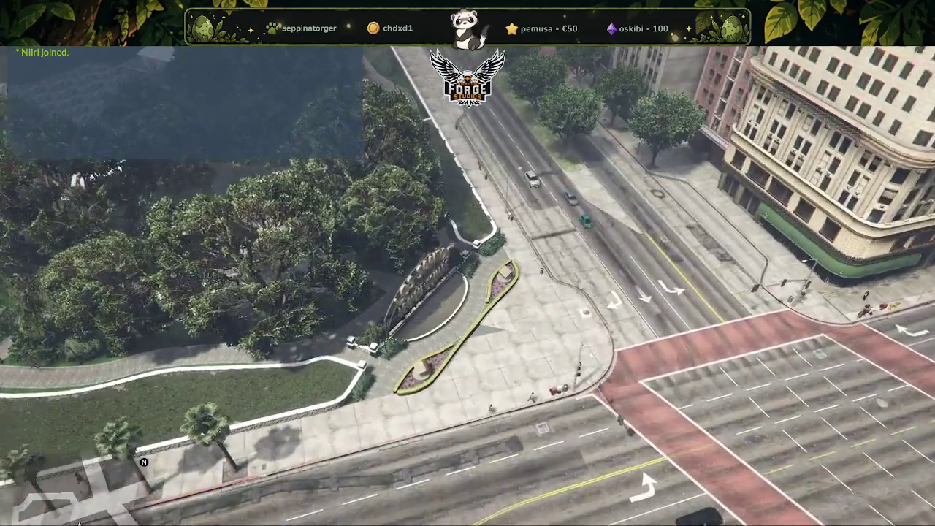
Turn off TX Admin NoClip, close the admin menu, and open the F8 console.
{"action": "key", "text": "F5"}
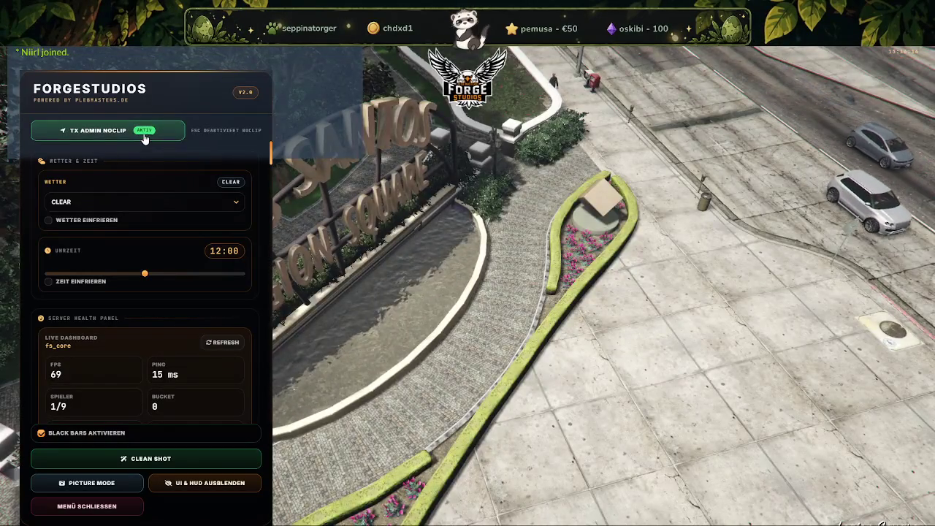
{"action": "left_click", "coordinate": [144, 137]}
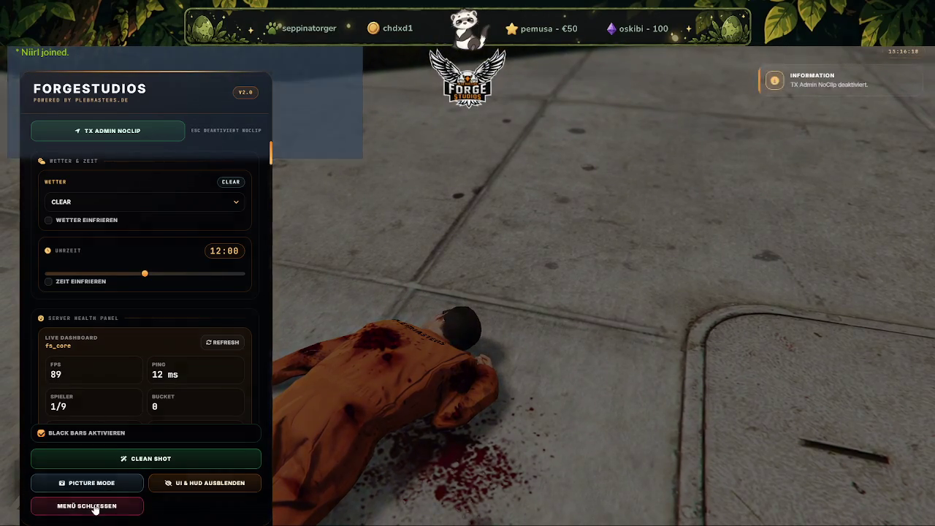
{"action": "left_click", "coordinate": [102, 504]}
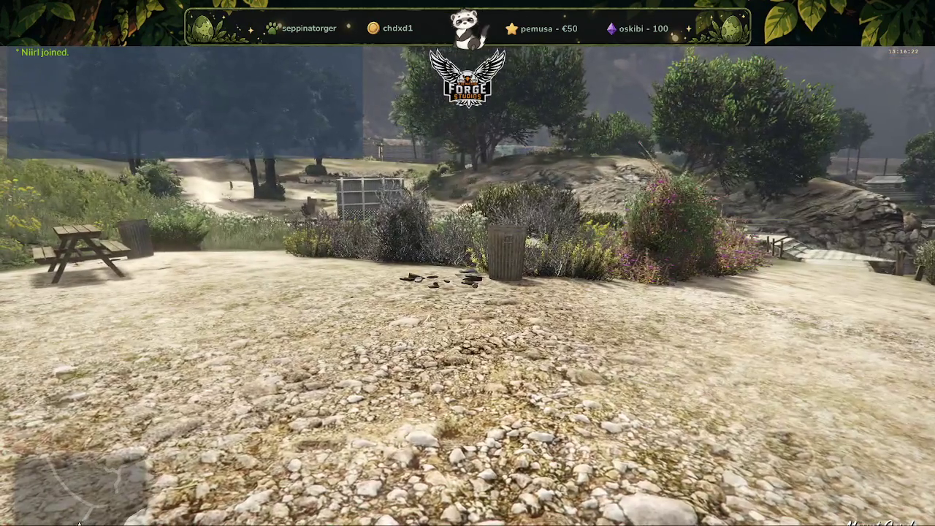
{"action": "key", "text": "F8"}
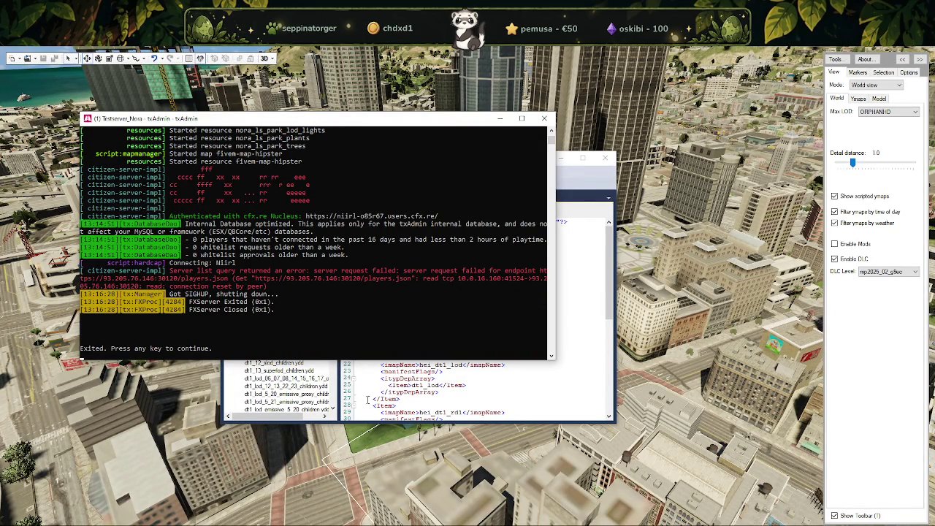
Close the txAdmin console window of the stopped Testserver_Nora server.
{"action": "left_click", "coordinate": [421, 458]}
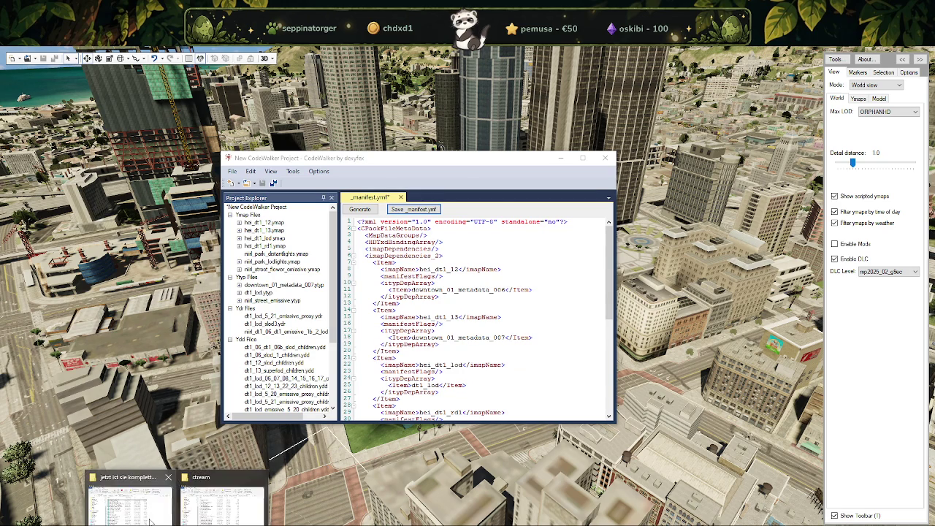
Navigate File Explorer to F:\unityv-dlc-new\dlcs\nora-legionsquare\nora-park-los-santos-lod\stream.
{"action": "left_click", "coordinate": [219, 510]}
{"action": "scroll", "coordinate": [219, 421], "scroll_direction": "down", "scroll_amount": 2}
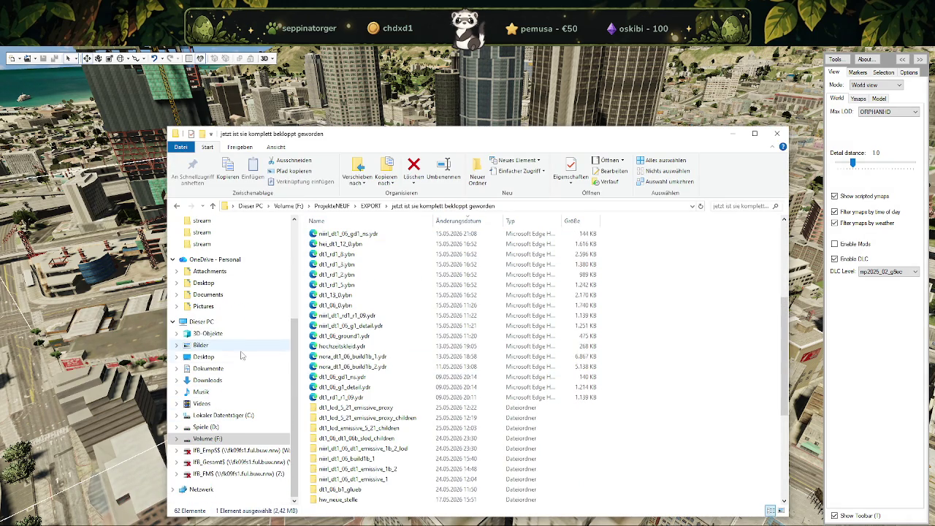
{"action": "left_click", "coordinate": [207, 439]}
{"action": "scroll", "coordinate": [371, 402], "scroll_direction": "down", "scroll_amount": 5}
{"action": "scroll", "coordinate": [366, 373], "scroll_direction": "down", "scroll_amount": 10}
{"action": "scroll", "coordinate": [363, 364], "scroll_direction": "down", "scroll_amount": 1}
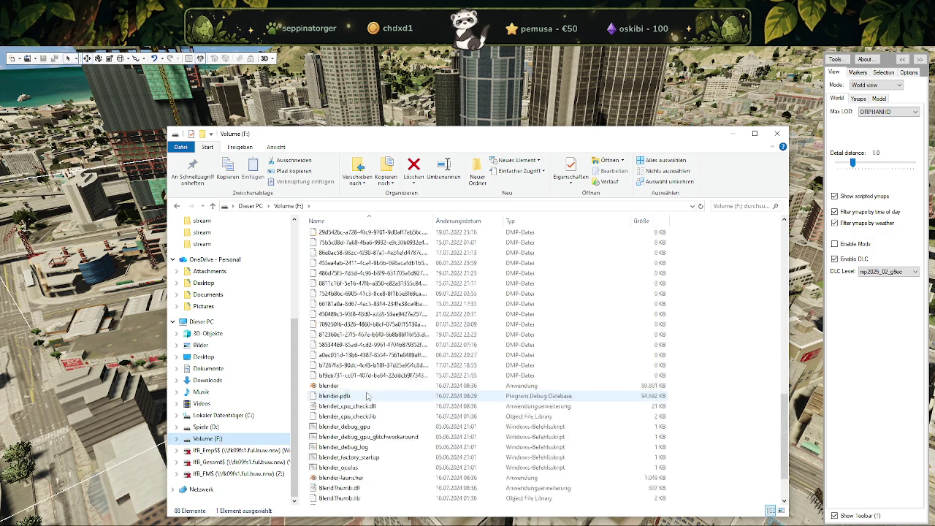
{"action": "scroll", "coordinate": [366, 369], "scroll_direction": "up", "scroll_amount": 9}
{"action": "scroll", "coordinate": [369, 374], "scroll_direction": "down", "scroll_amount": 2}
{"action": "double_click", "coordinate": [351, 397]}
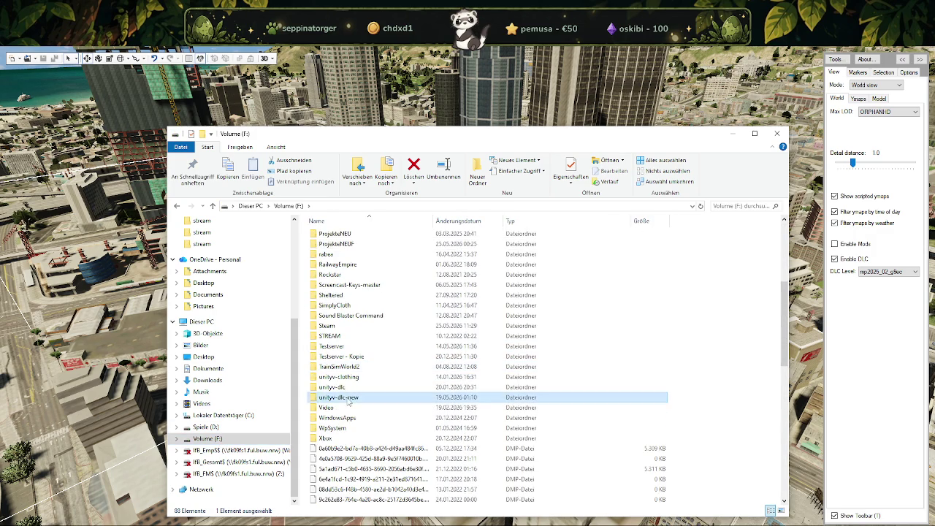
{"action": "double_click", "coordinate": [323, 235]}
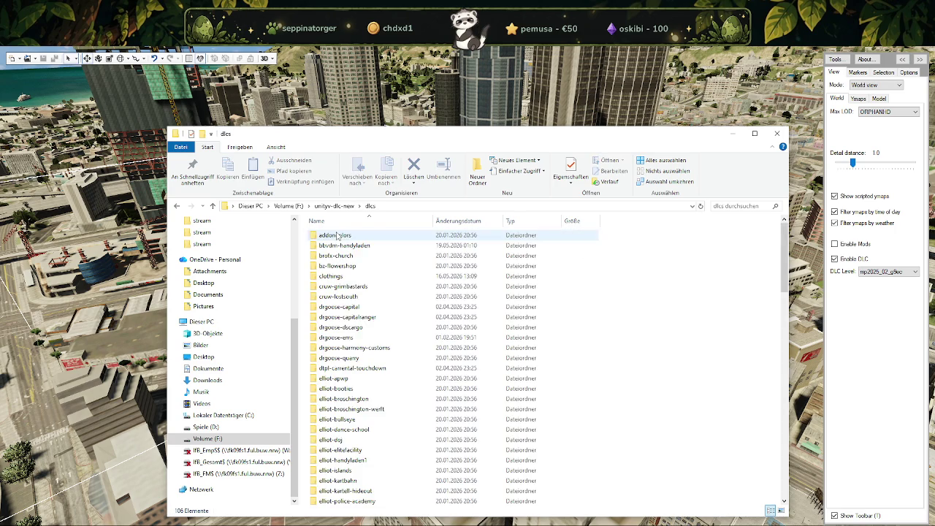
{"action": "scroll", "coordinate": [358, 344], "scroll_direction": "down", "scroll_amount": 3}
{"action": "scroll", "coordinate": [367, 365], "scroll_direction": "down", "scroll_amount": 4}
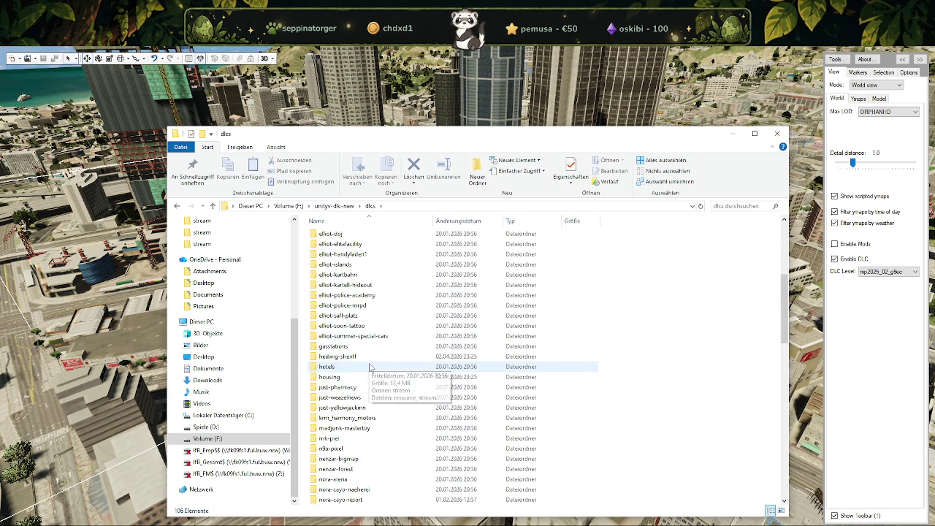
{"action": "scroll", "coordinate": [367, 369], "scroll_direction": "down", "scroll_amount": 6}
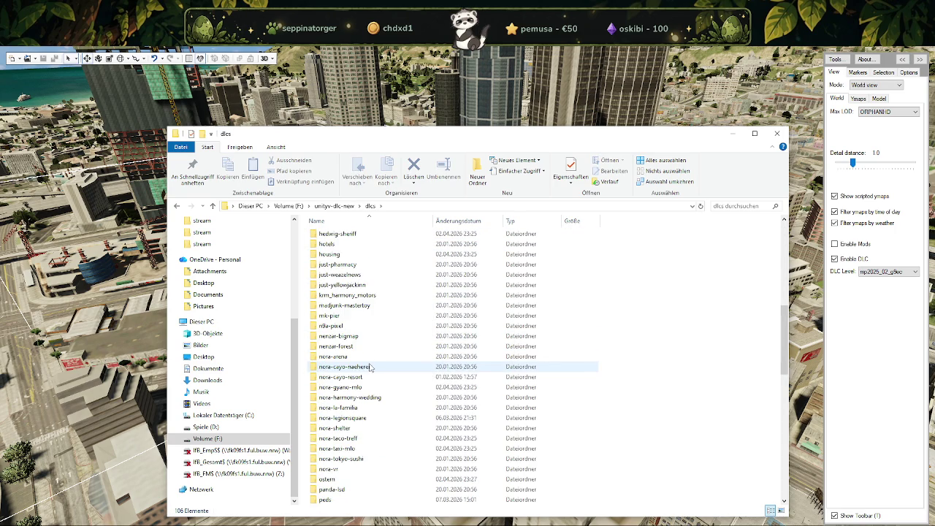
{"action": "double_click", "coordinate": [336, 418]}
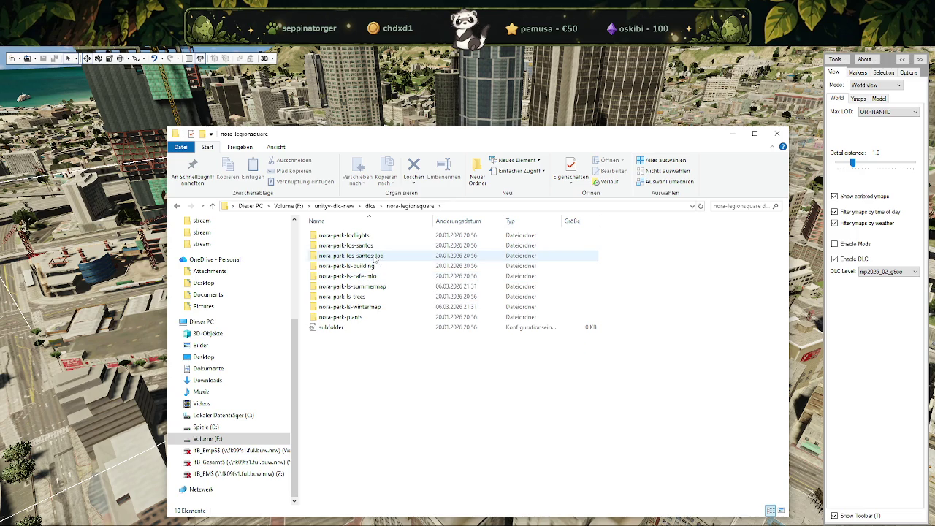
{"action": "double_click", "coordinate": [364, 254]}
{"action": "double_click", "coordinate": [347, 236]}
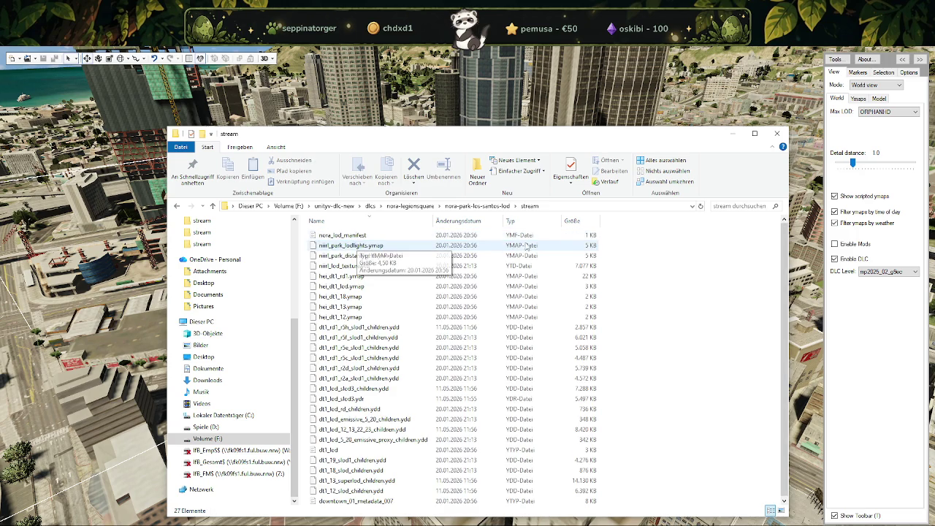
Sort the stream files by type in reverse order and select a ymap file.
{"action": "left_click", "coordinate": [517, 222]}
{"action": "left_click", "coordinate": [517, 222]}
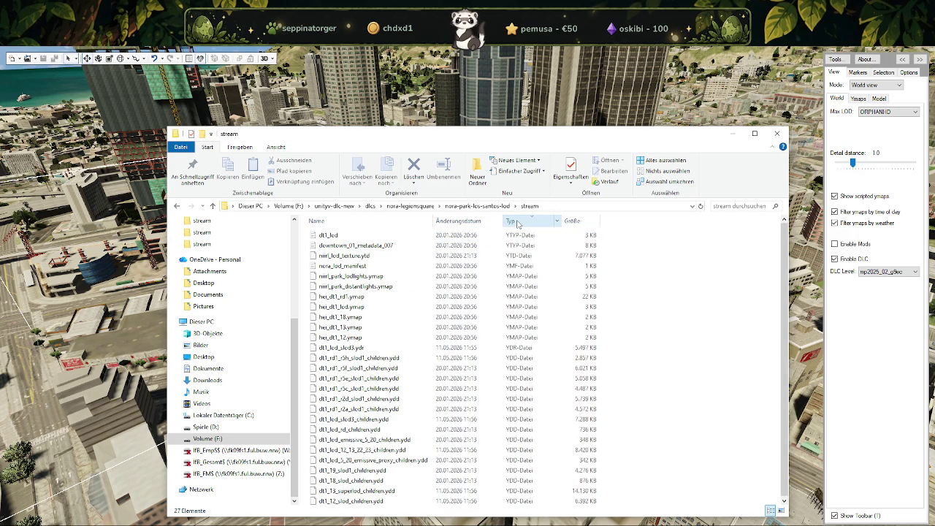
{"action": "left_click", "coordinate": [355, 299]}
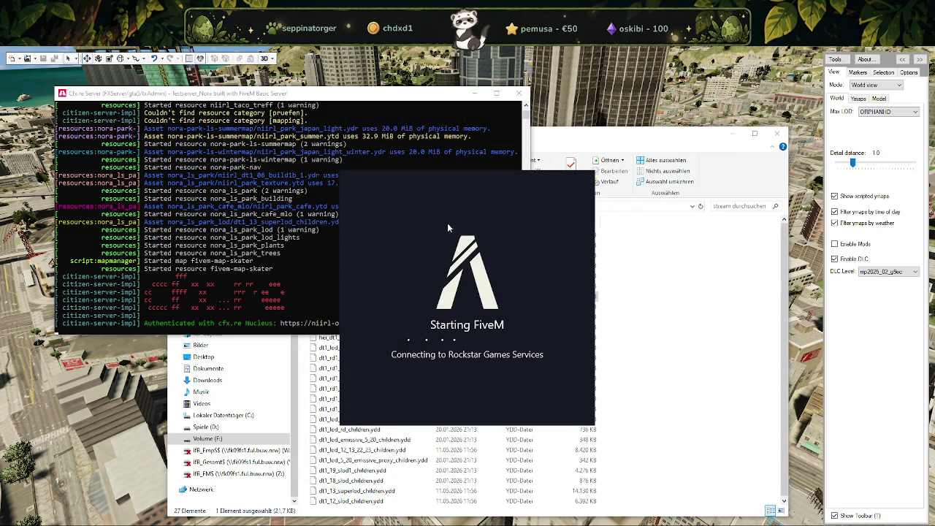
Bring the FXServer console window to the front while FiveM loads.
{"action": "left_click", "coordinate": [318, 105]}
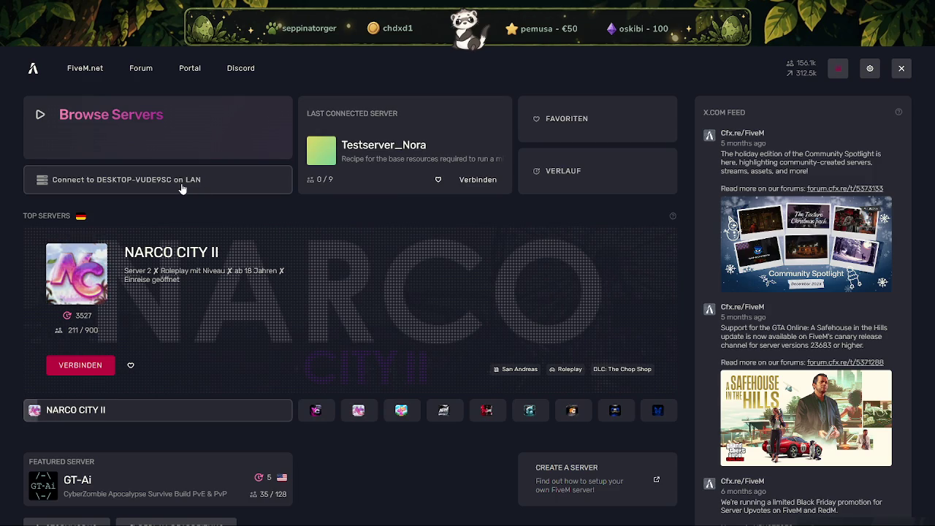
Connect to the Testserver_Nora LAN server from FiveM's main menu and load in.
{"action": "left_click", "coordinate": [182, 188]}
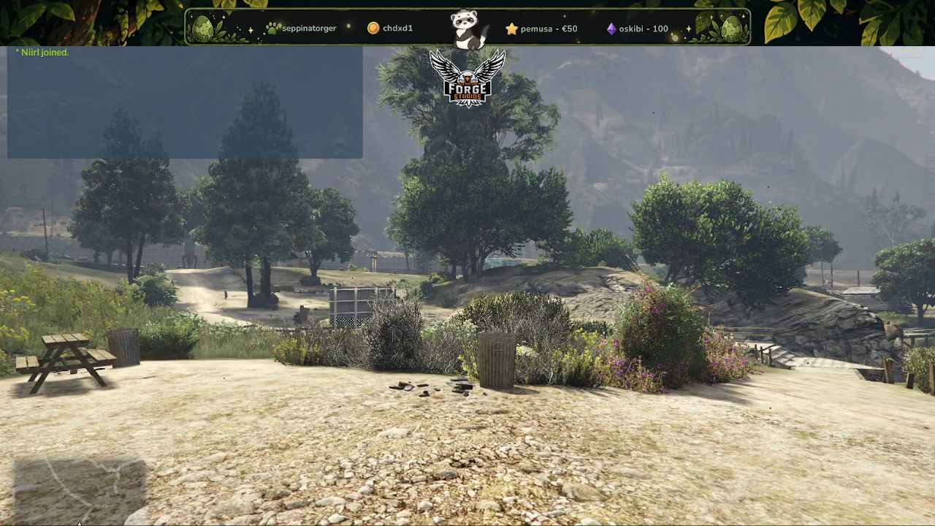
Set a waypoint in downtown Los Santos on the full-screen map and teleport there.
{"action": "key", "text": "Escape"}
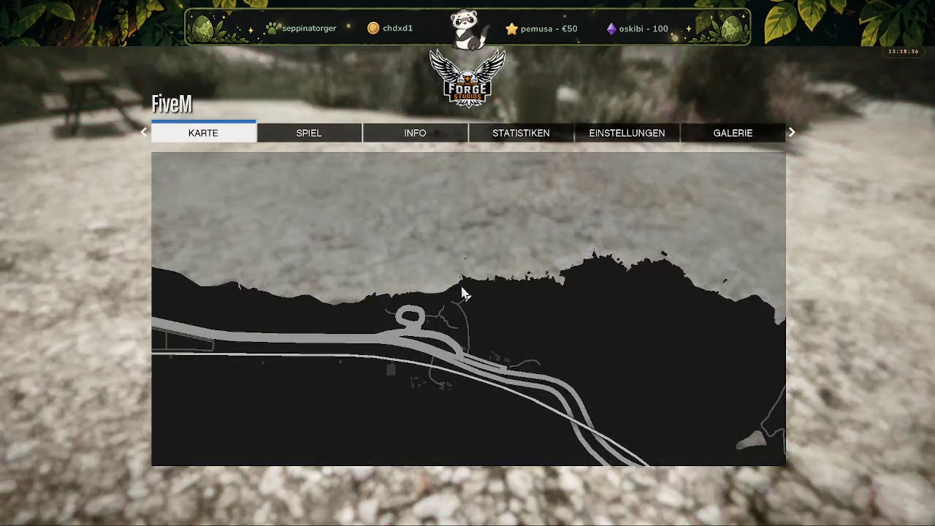
{"action": "scroll", "coordinate": [470, 315], "scroll_direction": "down", "scroll_amount": 2}
{"action": "key", "text": "s"}
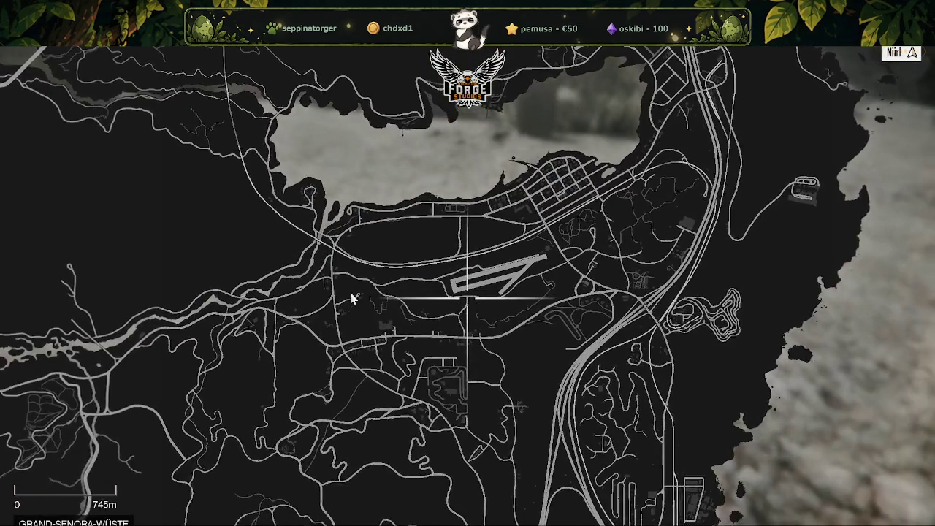
{"action": "key", "text": "s"}
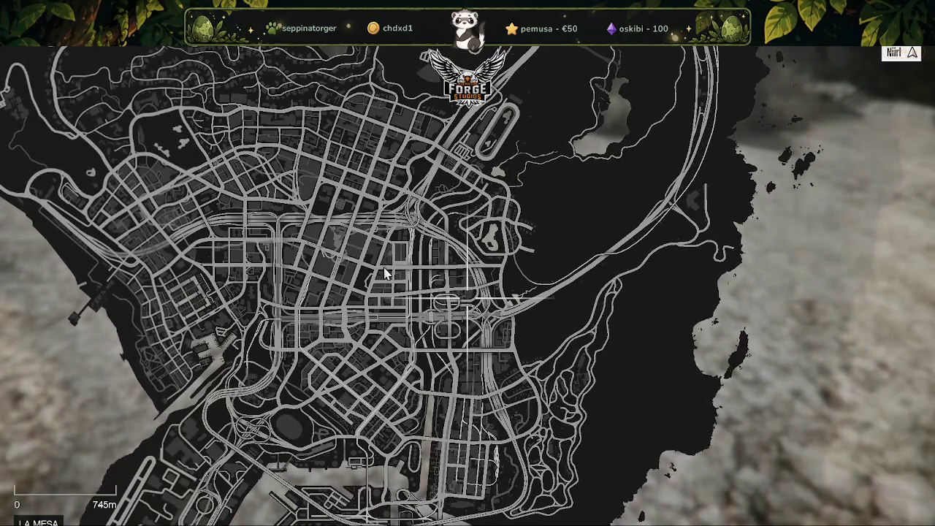
{"action": "left_click", "coordinate": [376, 273]}
{"action": "left_click", "coordinate": [376, 273]}
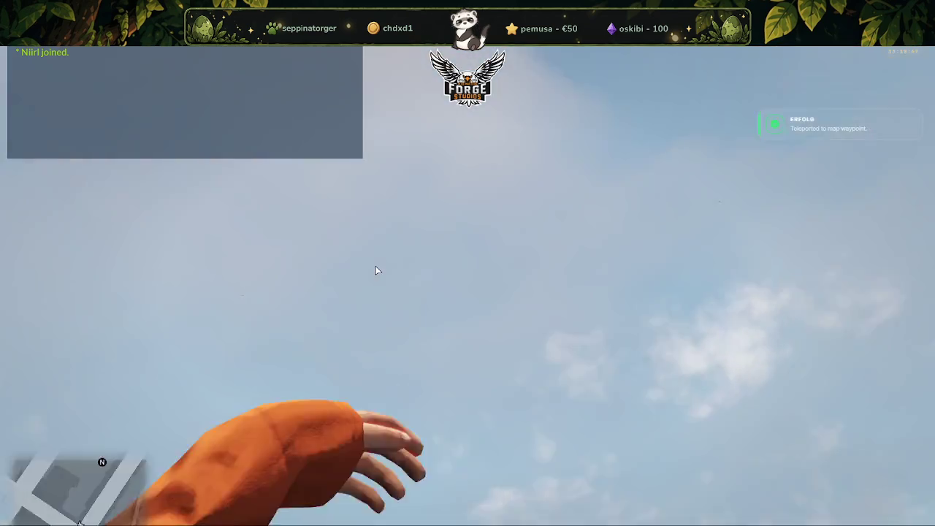
Toggle noclip on and off to drop onto the street, then close the ForgeStudios menu.
{"action": "key", "text": "F1"}
{"action": "left_click", "coordinate": [115, 133]}
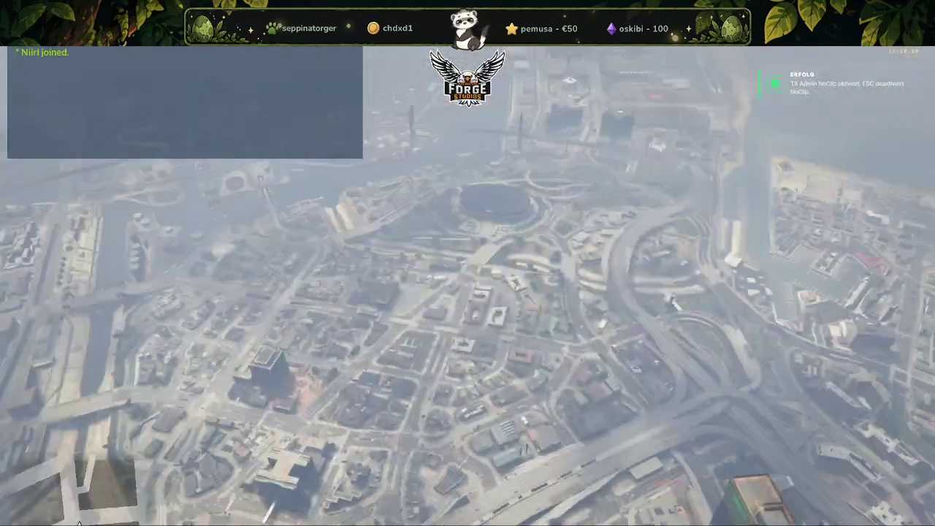
{"action": "key", "text": "F7"}
{"action": "left_click", "coordinate": [112, 132]}
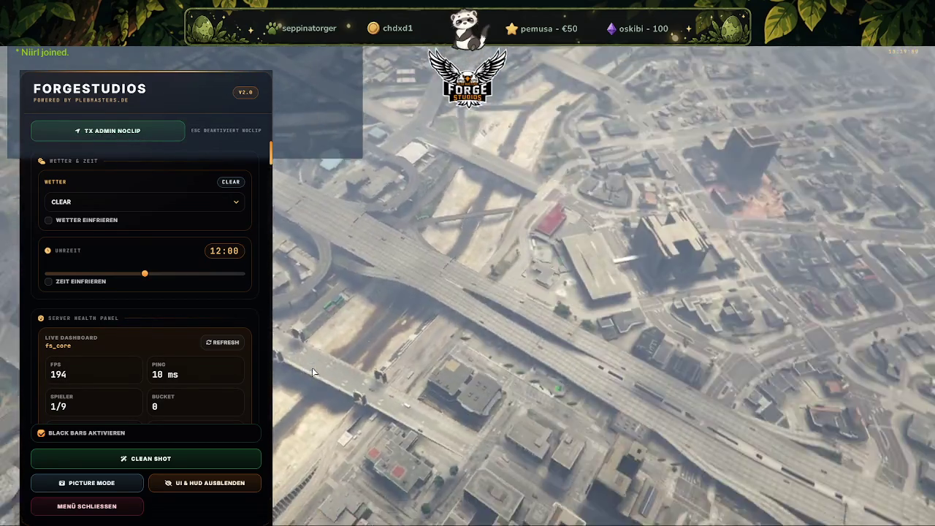
{"action": "left_click", "coordinate": [87, 506]}
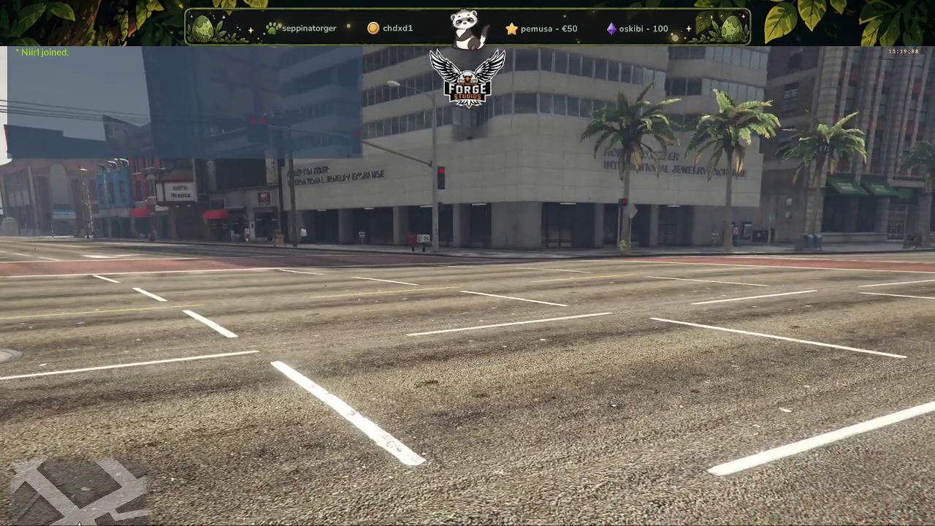
Sprint to Legion Square, fly above downtown with TX Admin NoClip, then switch to the txAdmin console.
{"action": "key", "text": "w"}
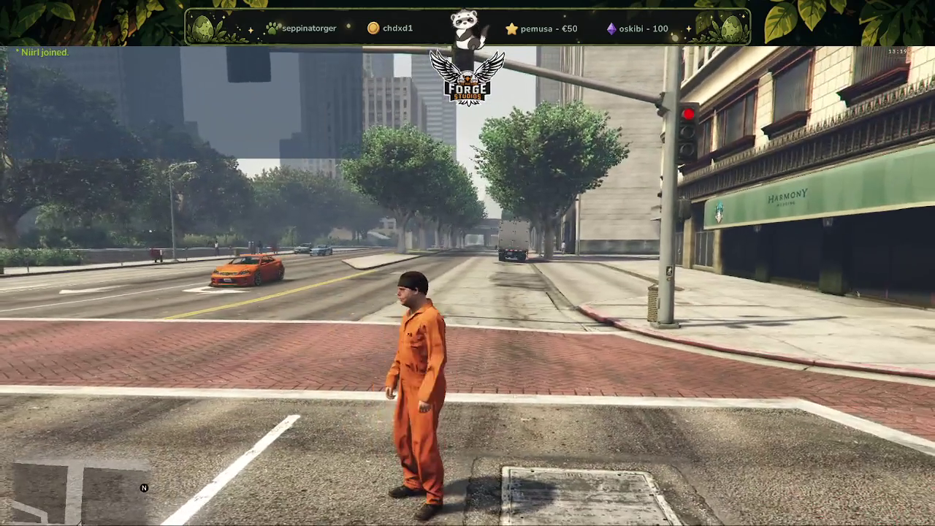
{"action": "key", "text": "shift"}
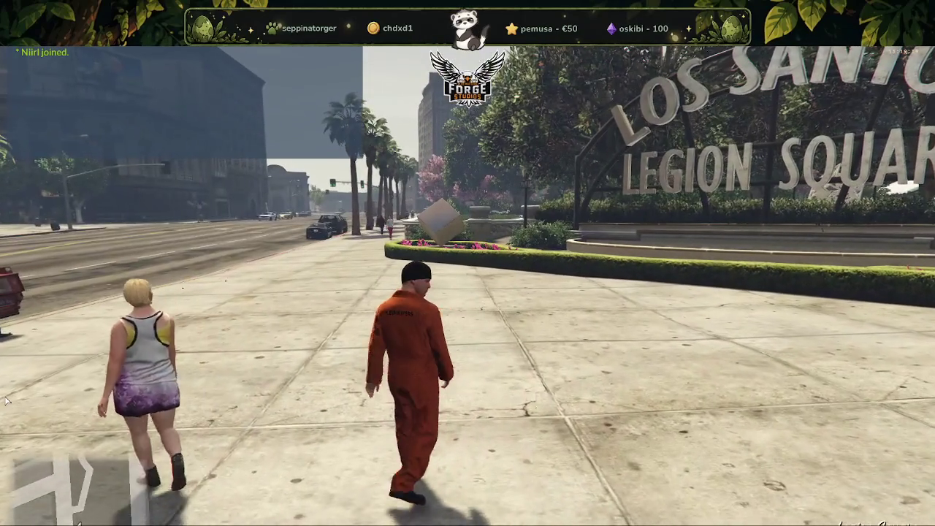
{"action": "key", "text": "F1"}
{"action": "left_click", "coordinate": [111, 131]}
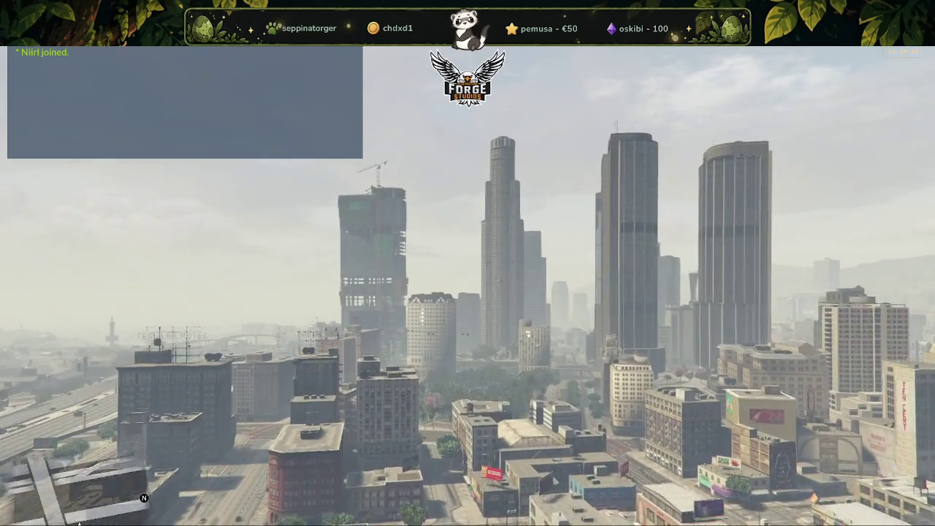
{"action": "key", "text": "alt+Tab"}
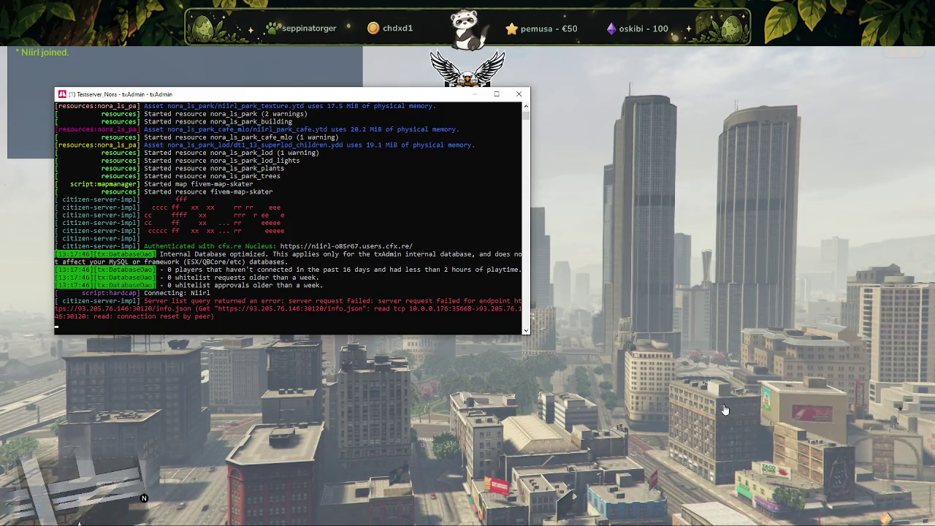
Bring CodeWalker forward, dismiss the project window and frame the downtown towers.
{"action": "left_click", "coordinate": [345, 504]}
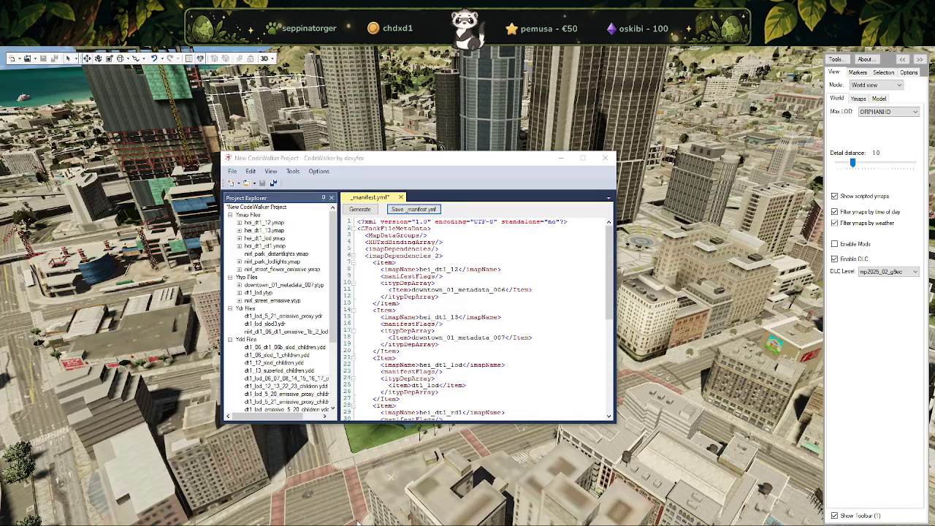
{"action": "left_click", "coordinate": [561, 158]}
{"action": "left_click_drag", "start_coordinate": [506, 317], "coordinate": [471, 297]}
{"action": "scroll", "coordinate": [470, 297], "scroll_direction": "up", "scroll_amount": 3}
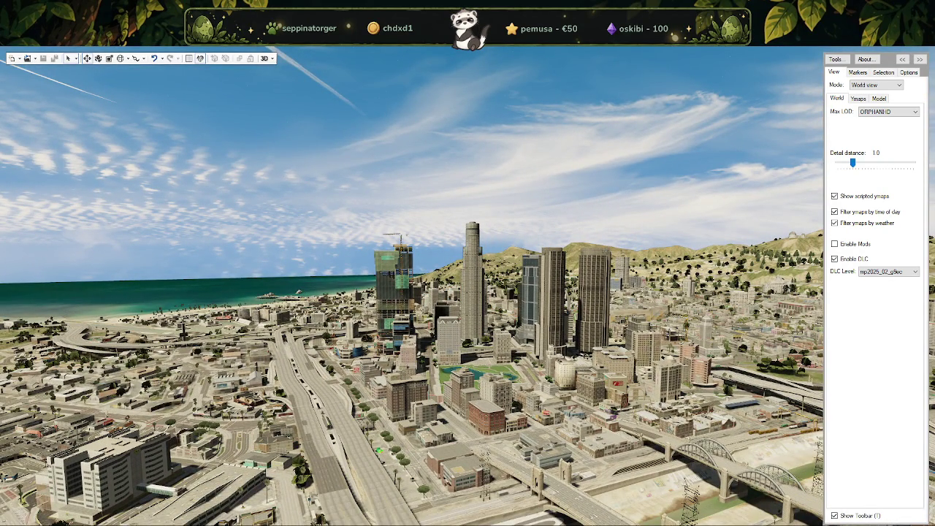
{"action": "scroll", "coordinate": [540, 342], "scroll_direction": "up", "scroll_amount": 3}
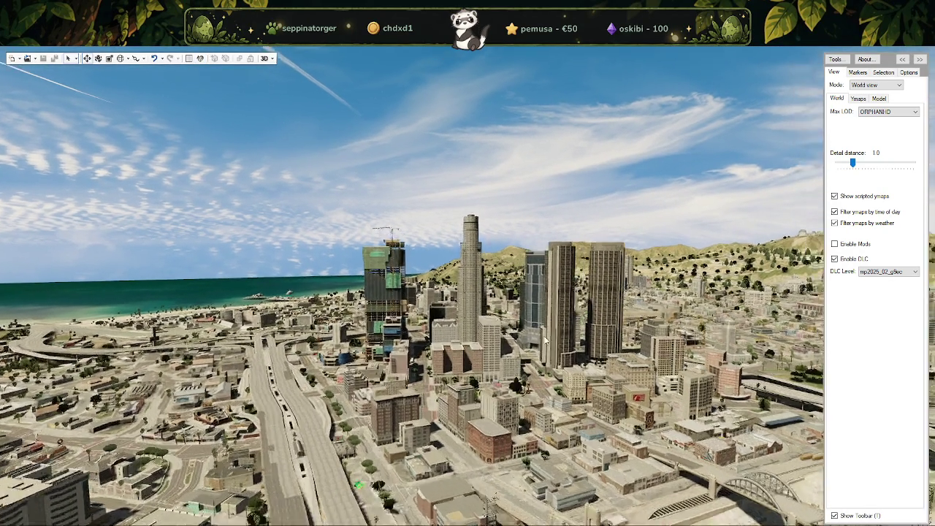
{"action": "scroll", "coordinate": [512, 358], "scroll_direction": "up", "scroll_amount": 3}
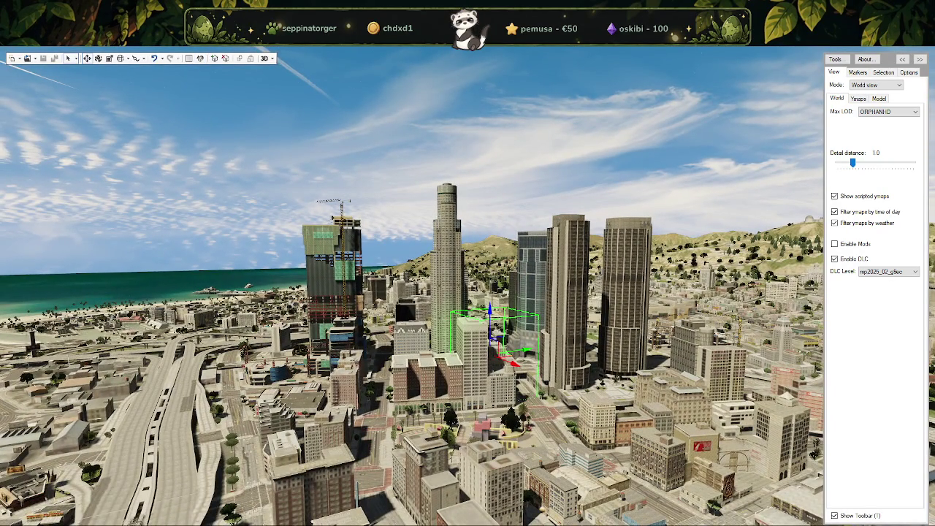
Create a new CodeWalker project and dismiss its window.
{"action": "left_click", "coordinate": [19, 58]}
{"action": "left_click", "coordinate": [33, 68]}
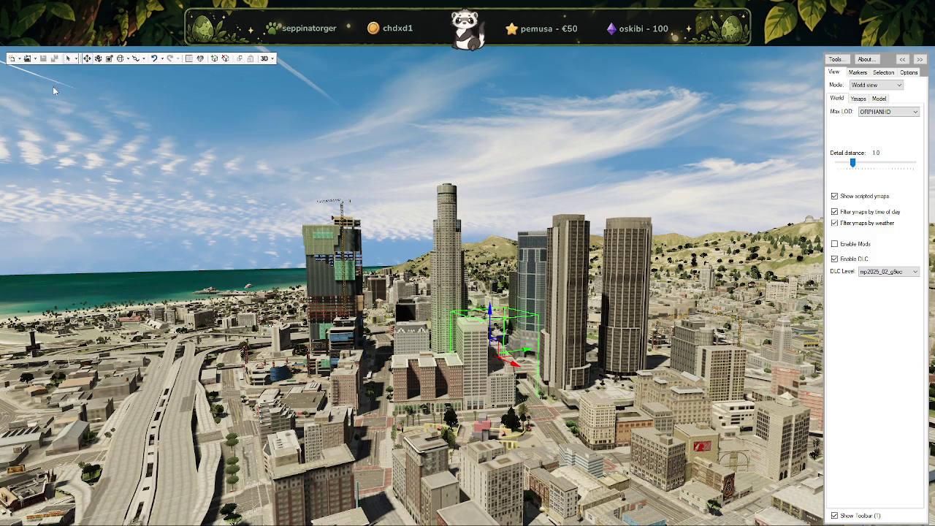
{"action": "left_click", "coordinate": [4, 256]}
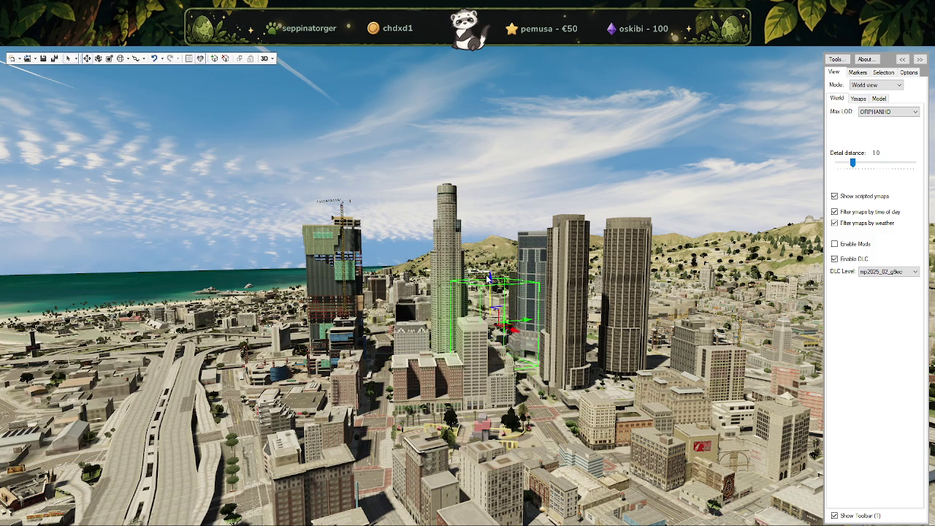
Orbit around downtown and select the building beside the glass tower.
{"action": "left_click", "coordinate": [487, 242]}
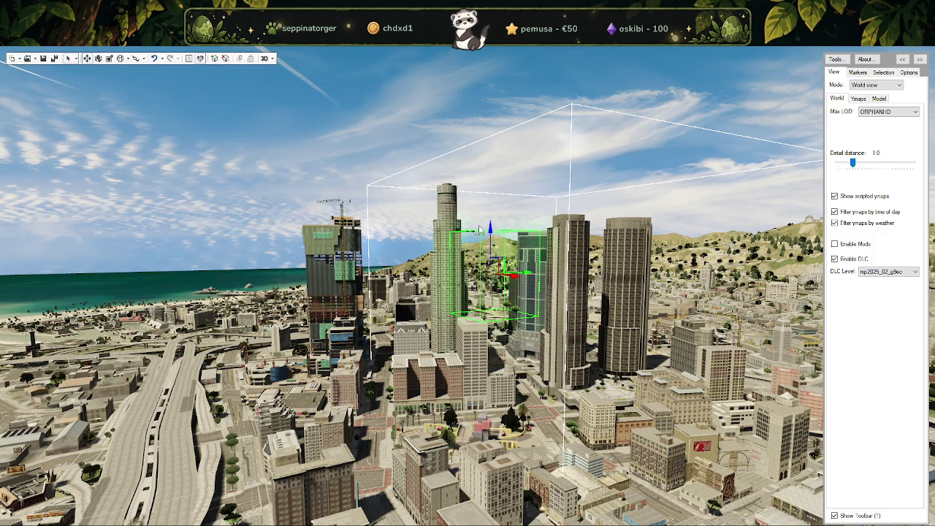
{"action": "left_click", "coordinate": [480, 231]}
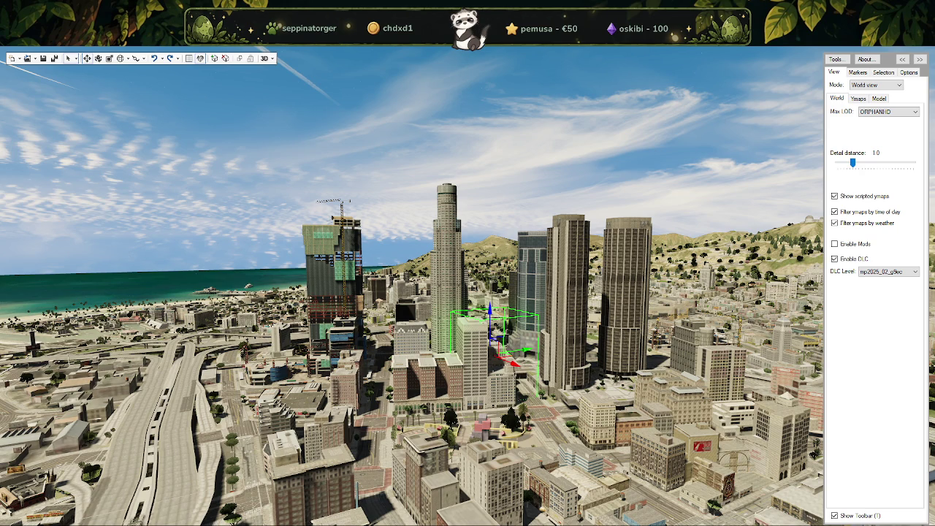
{"action": "mouse_move", "coordinate": [612, 377]}
{"action": "left_mouse_down"}
{"action": "mouse_move", "coordinate": [548, 393]}
{"action": "mouse_move", "coordinate": [595, 397]}
{"action": "left_mouse_up"}
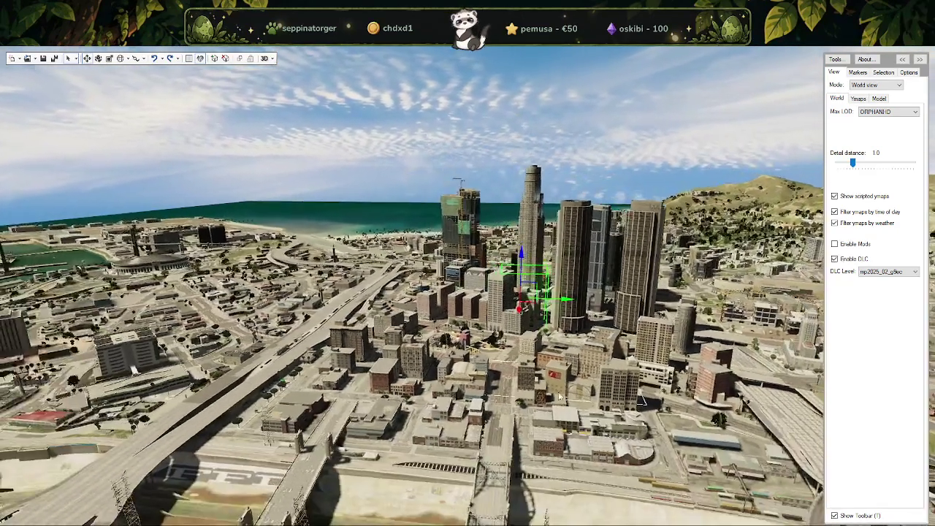
{"action": "scroll", "coordinate": [596, 396], "scroll_direction": "up", "scroll_amount": 5}
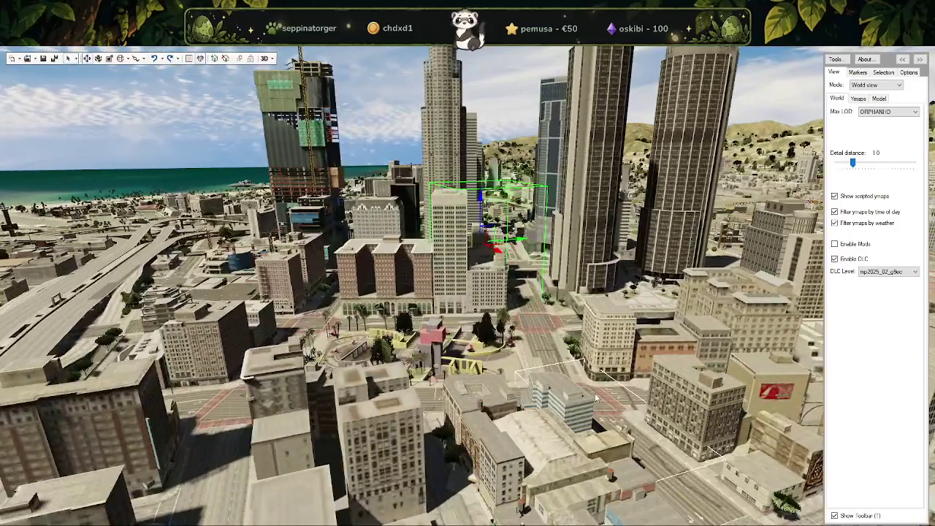
{"action": "scroll", "coordinate": [595, 393], "scroll_direction": "down", "scroll_amount": 3}
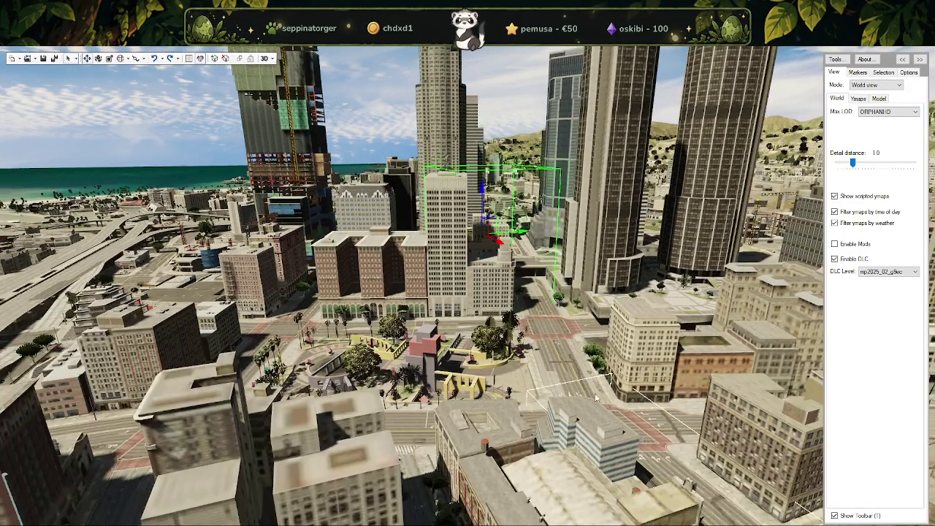
{"action": "mouse_move", "coordinate": [596, 396]}
{"action": "left_mouse_down"}
{"action": "mouse_move", "coordinate": [718, 407]}
{"action": "mouse_move", "coordinate": [396, 269]}
{"action": "left_mouse_up"}
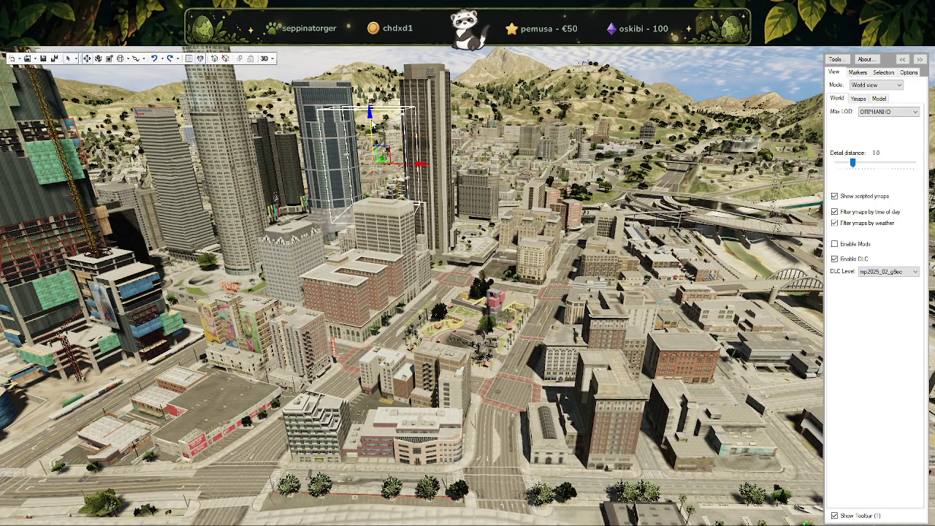
{"action": "left_click", "coordinate": [389, 236]}
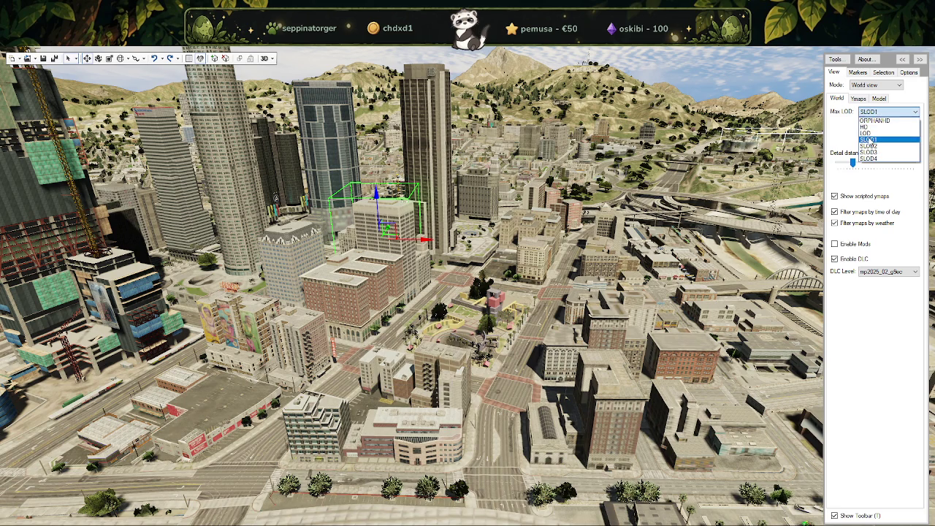
Set Max LOD to SLOD1 and delete the selected downtown SLOD building block.
{"action": "left_click", "coordinate": [870, 139]}
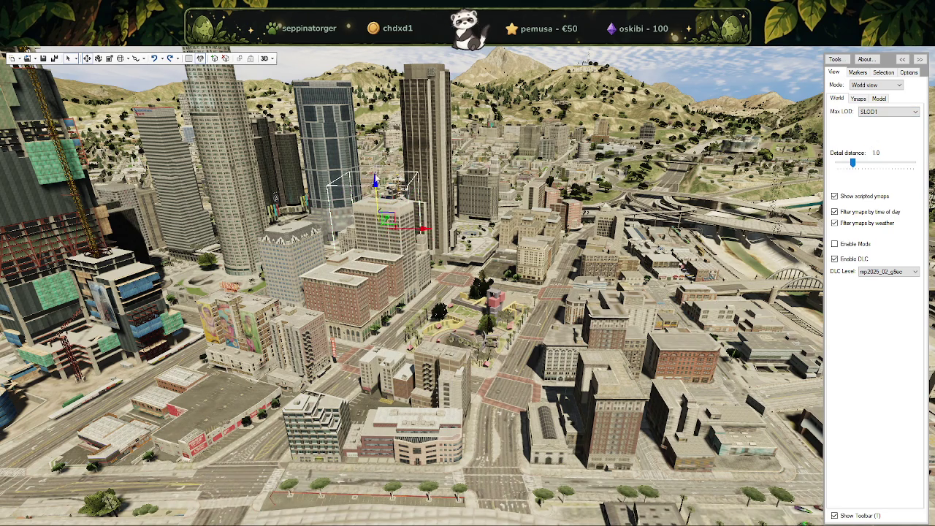
{"action": "key", "text": "ctrl+z"}
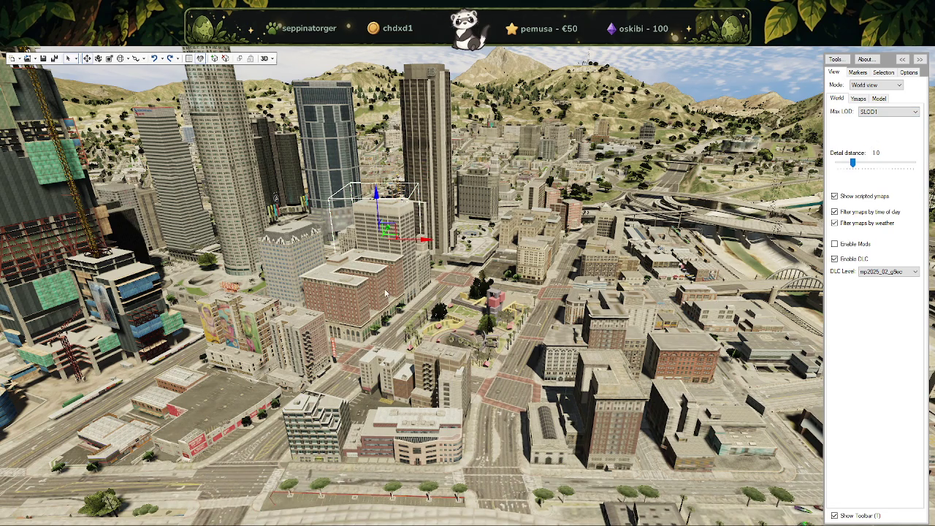
{"action": "key", "text": "Delete"}
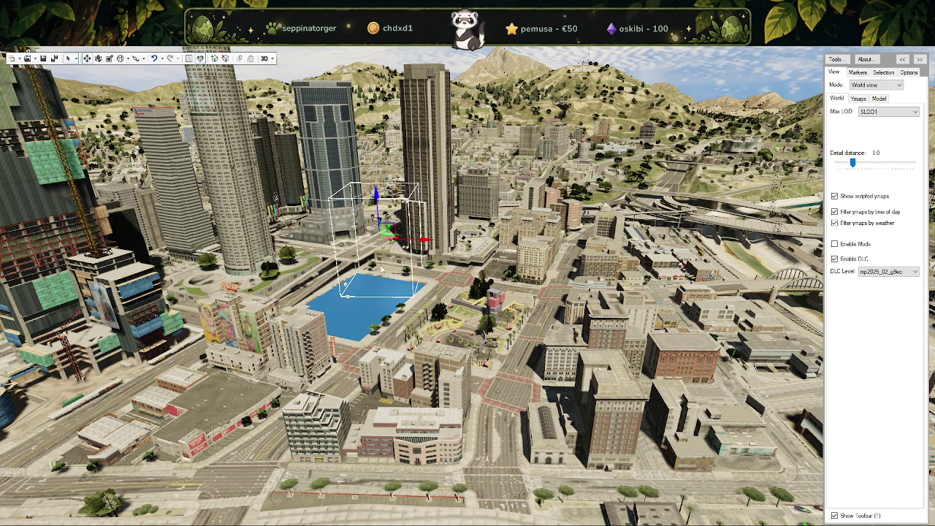
{"action": "left_click_drag", "start_coordinate": [386, 260], "coordinate": [343, 278]}
{"action": "scroll", "coordinate": [415, 306], "scroll_direction": "down", "scroll_amount": 5}
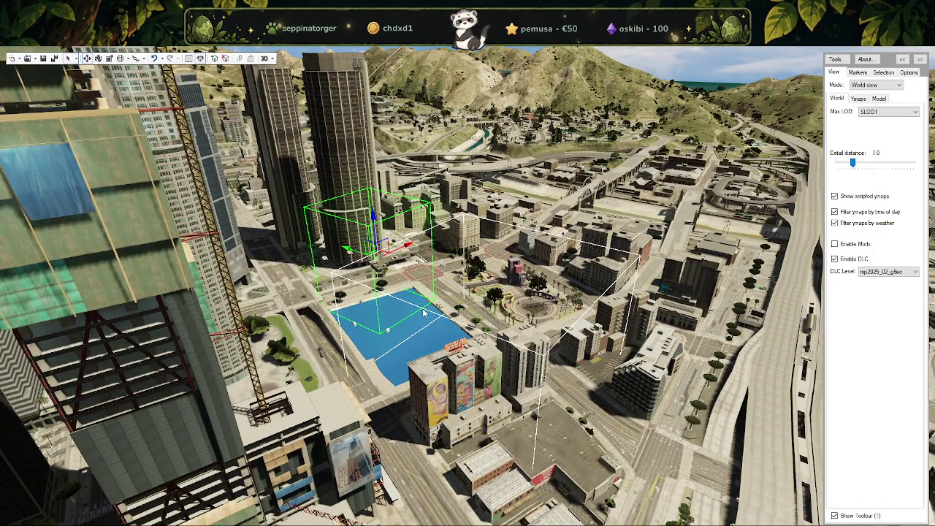
{"action": "left_click_drag", "start_coordinate": [485, 276], "coordinate": [473, 238]}
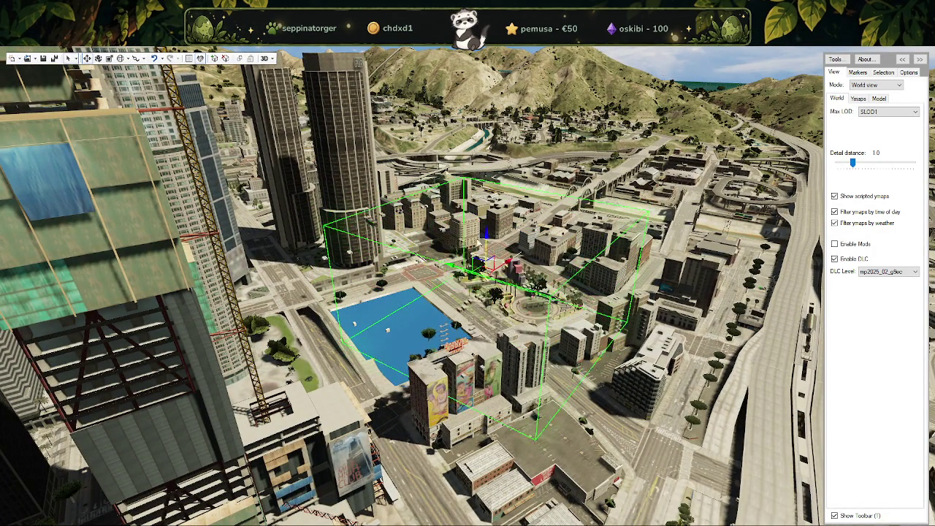
{"action": "key", "text": "ctrl+z"}
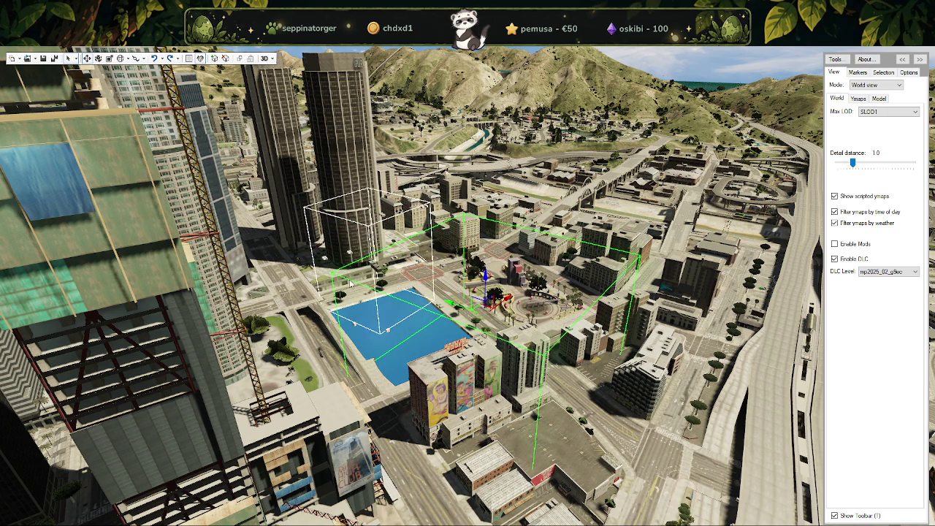
Inspect dt1_props_combo0412_slod's properties in a widened Selection panel, then switch to RPF Explorer.
{"action": "left_click", "coordinate": [883, 72]}
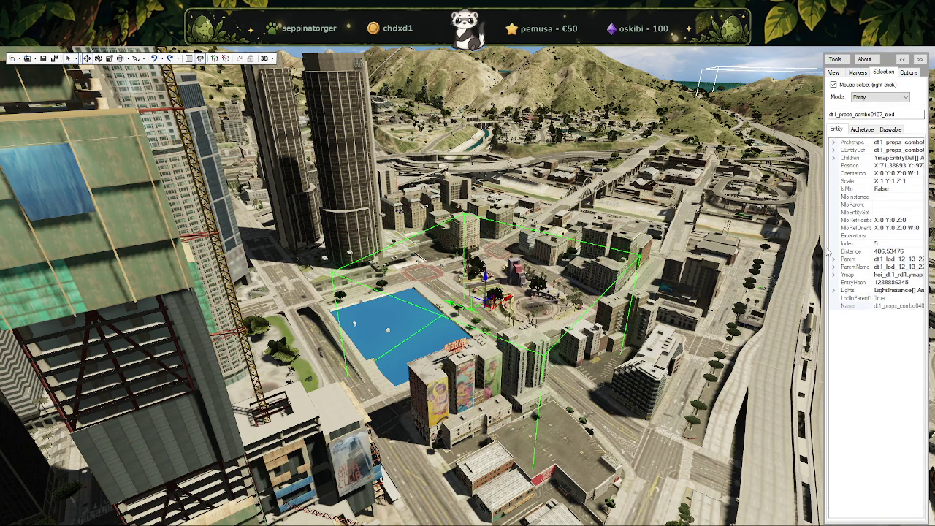
{"action": "left_click_drag", "start_coordinate": [824, 249], "coordinate": [720, 239]}
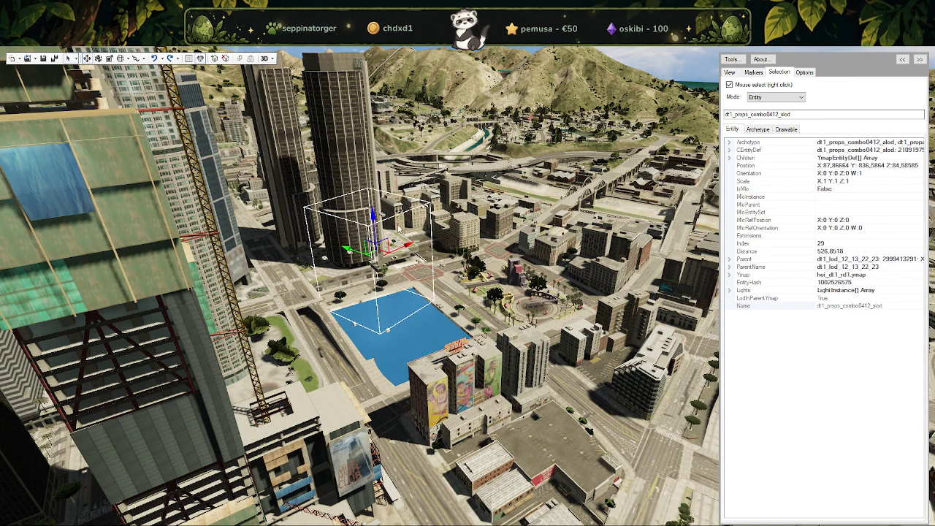
{"action": "left_click_drag", "start_coordinate": [374, 216], "coordinate": [370, 178]}
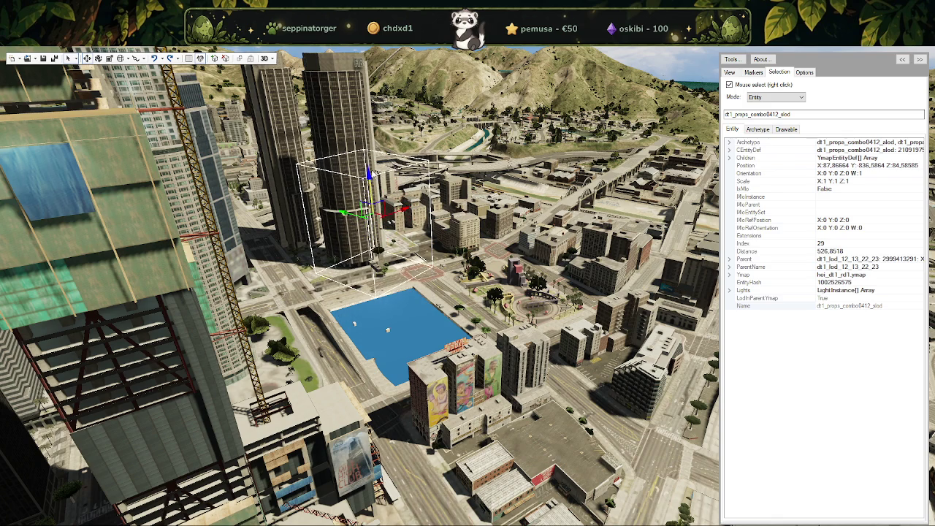
{"action": "key", "text": "ctrl+z"}
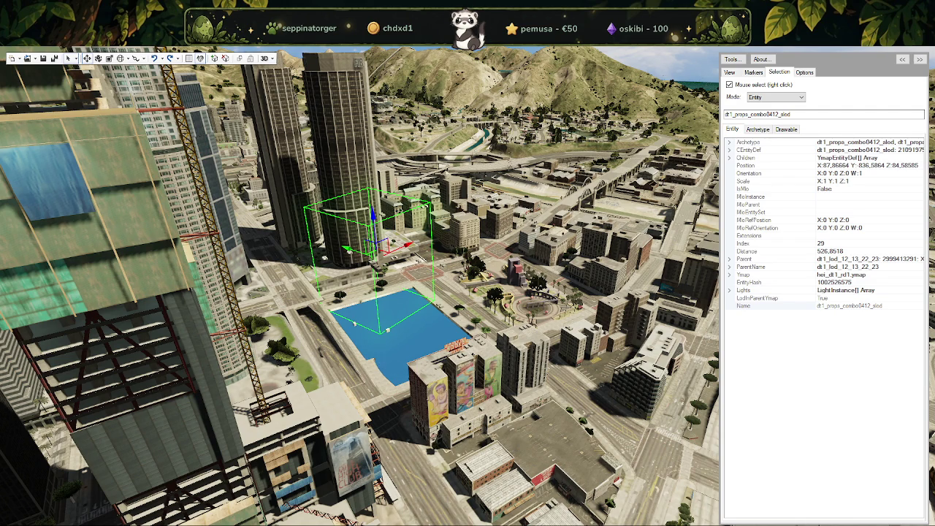
{"action": "key", "text": "alt+Tab"}
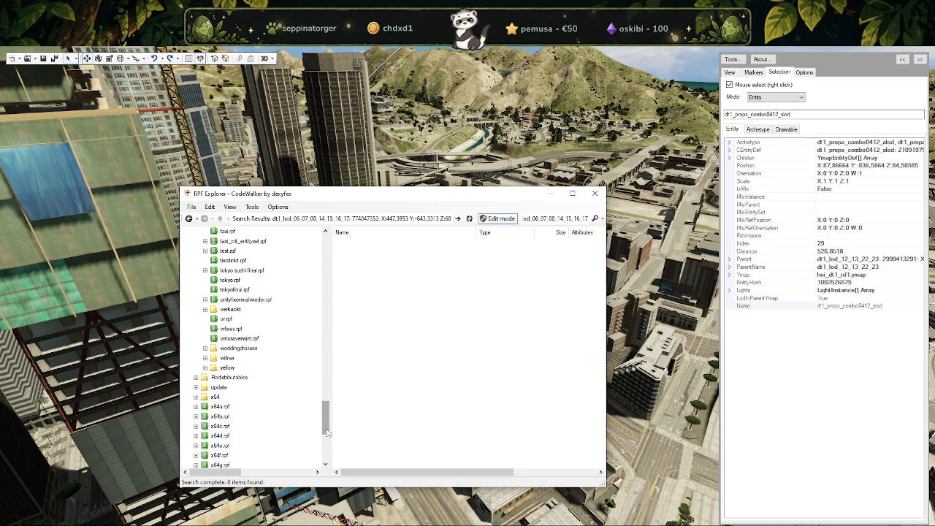
Open the mods folder and scroll its list to locate park_forge.
{"action": "left_click_drag", "start_coordinate": [326, 420], "coordinate": [326, 250]}
{"action": "left_click", "coordinate": [217, 271]}
{"action": "scroll", "coordinate": [380, 349], "scroll_direction": "down", "scroll_amount": 7}
{"action": "scroll", "coordinate": [397, 356], "scroll_direction": "down", "scroll_amount": 15}
{"action": "scroll", "coordinate": [397, 402], "scroll_direction": "down", "scroll_amount": 10}
{"action": "scroll", "coordinate": [397, 401], "scroll_direction": "down", "scroll_amount": 7}
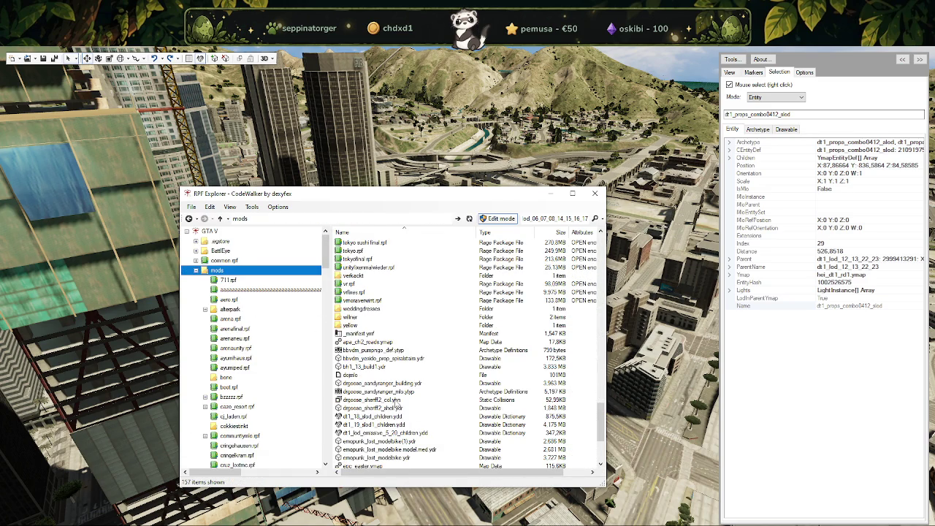
{"action": "scroll", "coordinate": [369, 341], "scroll_direction": "up", "scroll_amount": 1}
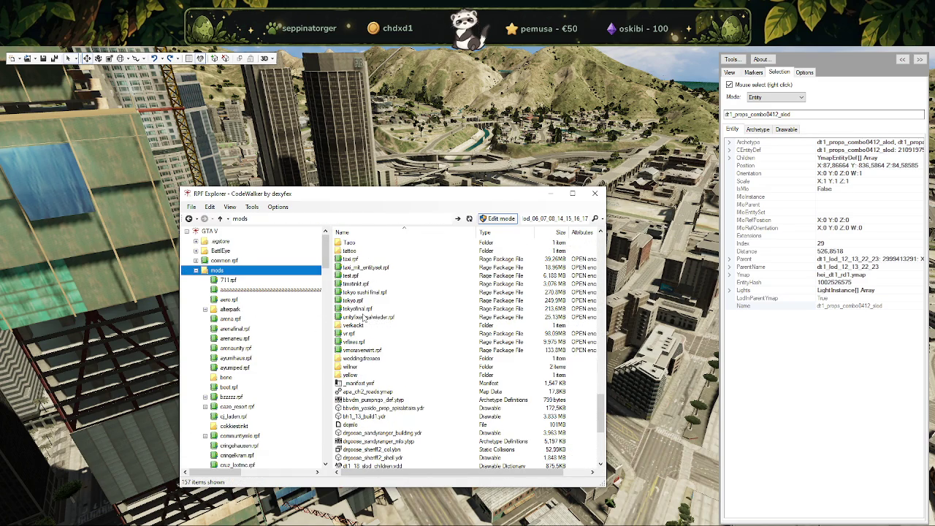
{"action": "scroll", "coordinate": [363, 318], "scroll_direction": "up", "scroll_amount": 3}
{"action": "scroll", "coordinate": [365, 316], "scroll_direction": "up", "scroll_amount": 1}
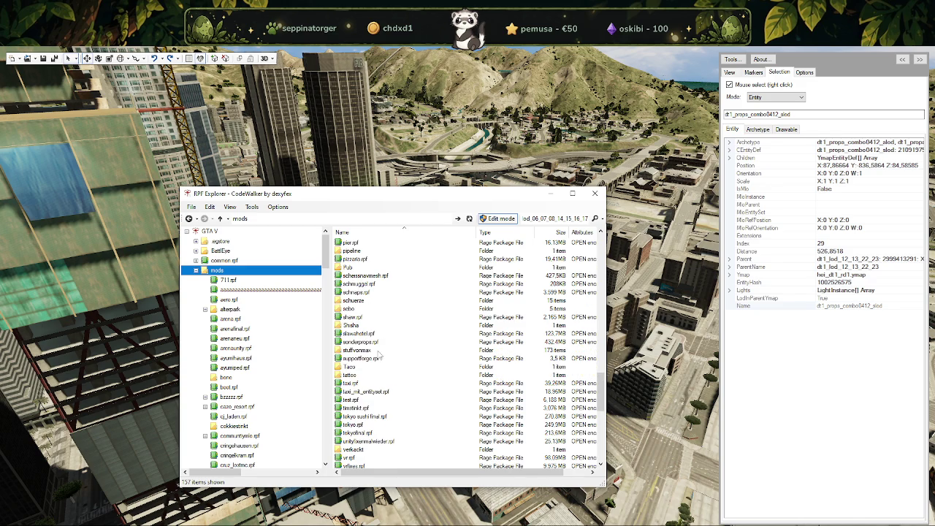
{"action": "scroll", "coordinate": [378, 356], "scroll_direction": "down", "scroll_amount": 1}
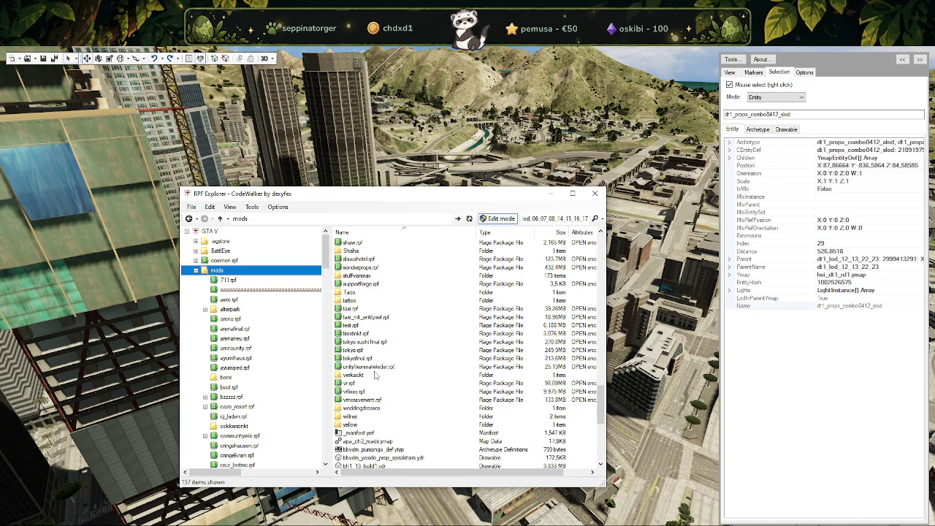
{"action": "scroll", "coordinate": [377, 375], "scroll_direction": "up", "scroll_amount": 2}
{"action": "scroll", "coordinate": [376, 410], "scroll_direction": "up", "scroll_amount": 2}
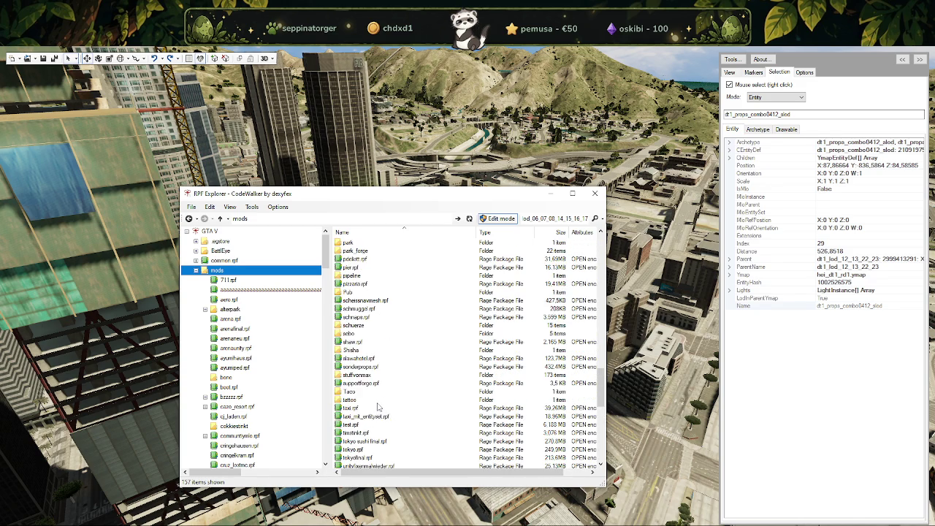
{"action": "scroll", "coordinate": [376, 410], "scroll_direction": "up", "scroll_amount": 1}
{"action": "scroll", "coordinate": [377, 409], "scroll_direction": "up", "scroll_amount": 2}
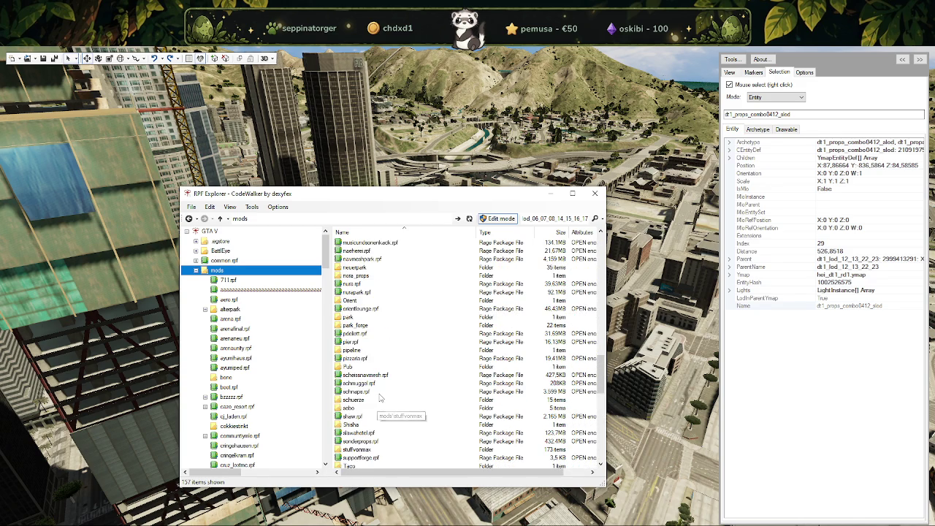
Add dt1_lod_12_13_22_23_children.ydd to park_forge and open it in the model viewer.
{"action": "double_click", "coordinate": [363, 326]}
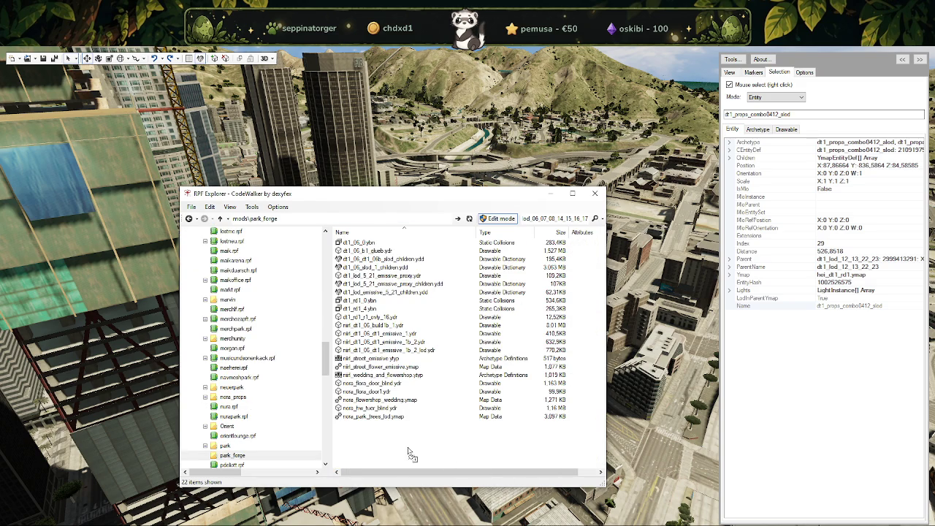
{"action": "left_click_drag", "start_coordinate": [414, 457], "coordinate": [412, 453]}
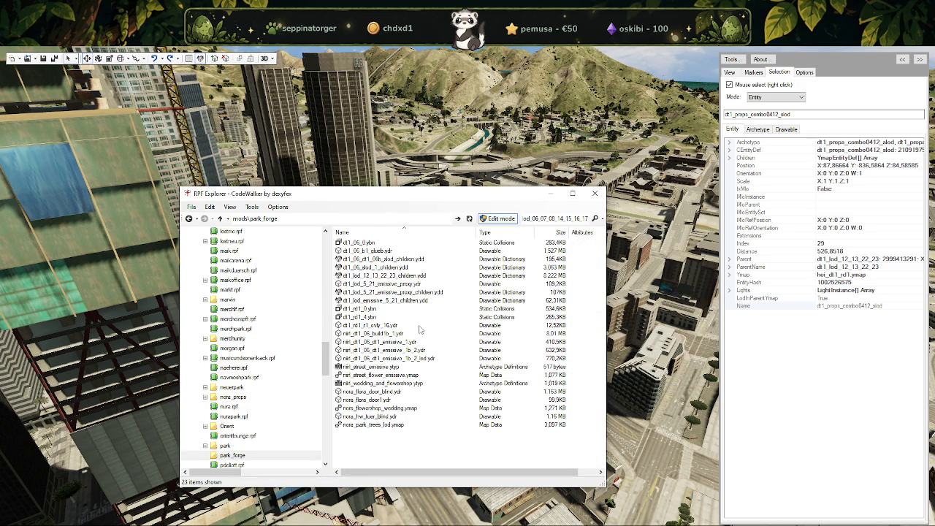
{"action": "double_click", "coordinate": [382, 276]}
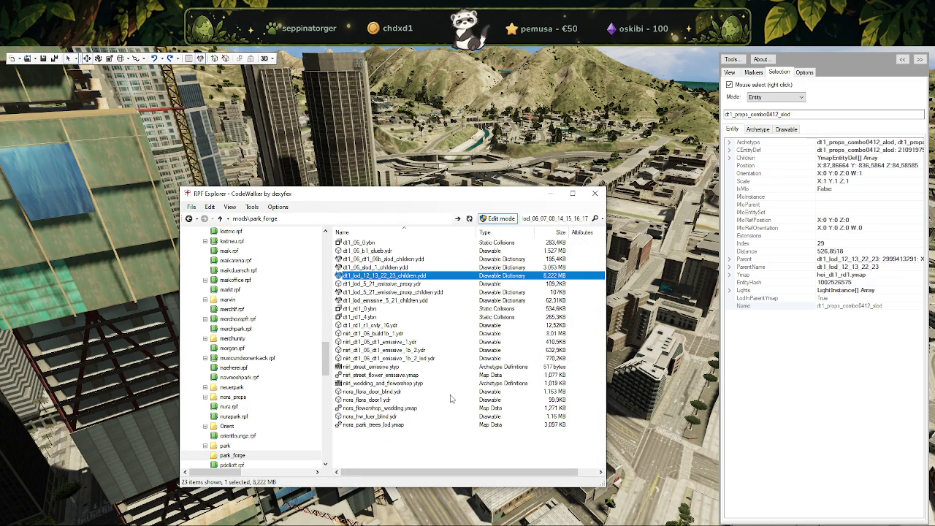
Hide dt1_12_slod and preview props combos 0407, 0408, 0409, 0411 and 0412 in turn, ending with none shown.
{"action": "left_click", "coordinate": [40, 100]}
{"action": "left_click", "coordinate": [40, 139]}
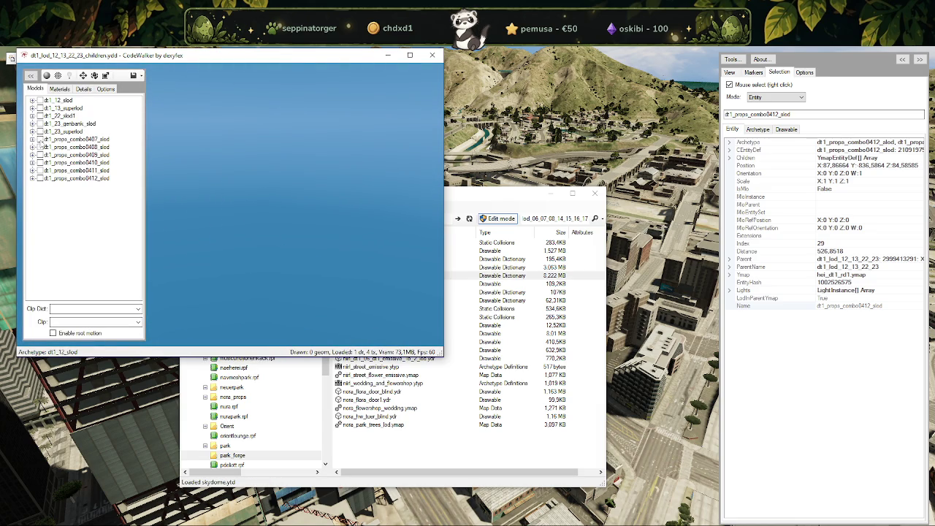
{"action": "mouse_move", "coordinate": [341, 251]}
{"action": "left_mouse_down"}
{"action": "mouse_move", "coordinate": [326, 239]}
{"action": "mouse_move", "coordinate": [221, 249]}
{"action": "mouse_move", "coordinate": [329, 216]}
{"action": "mouse_move", "coordinate": [240, 282]}
{"action": "left_mouse_up"}
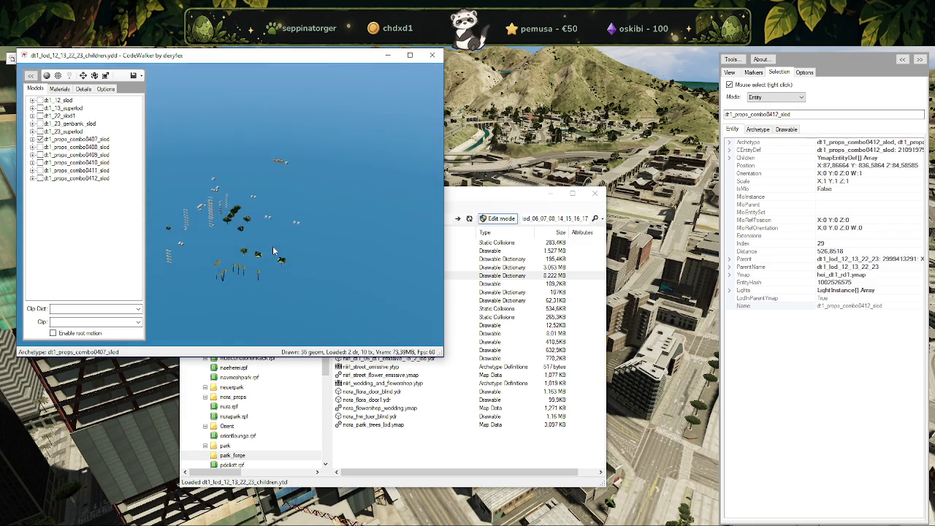
{"action": "left_click", "coordinate": [40, 147]}
{"action": "left_click_drag", "start_coordinate": [373, 249], "coordinate": [369, 258]}
{"action": "left_click", "coordinate": [40, 154]}
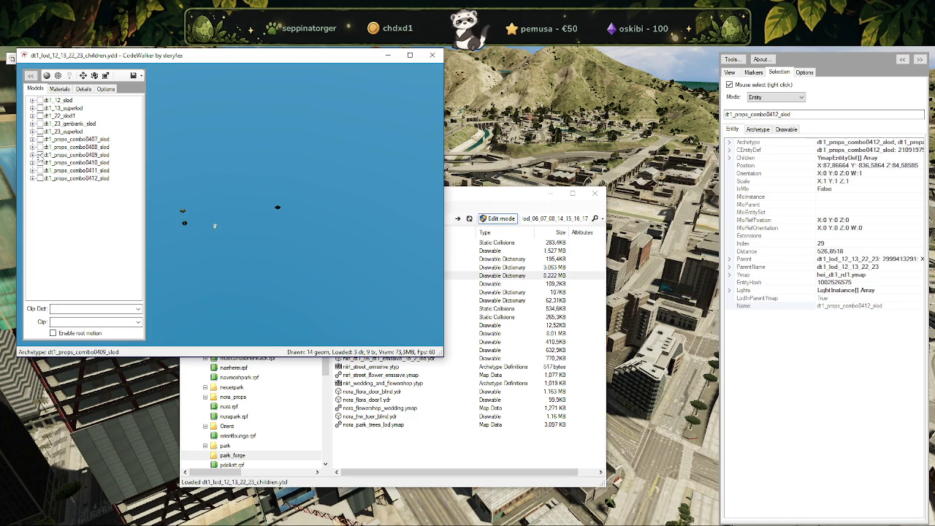
{"action": "mouse_move", "coordinate": [229, 236]}
{"action": "left_mouse_down"}
{"action": "mouse_move", "coordinate": [360, 198]}
{"action": "mouse_move", "coordinate": [351, 159]}
{"action": "mouse_move", "coordinate": [322, 139]}
{"action": "left_mouse_up"}
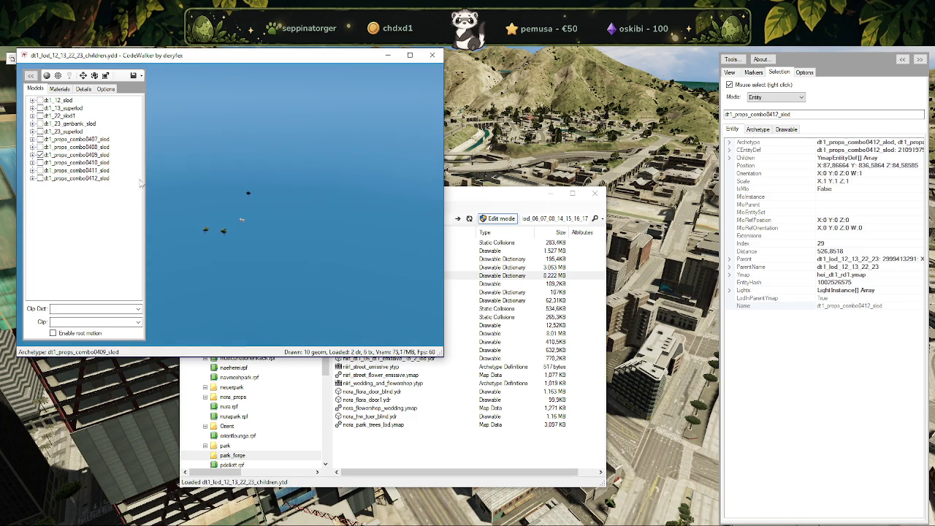
{"action": "left_click", "coordinate": [40, 170]}
{"action": "left_click", "coordinate": [41, 179]}
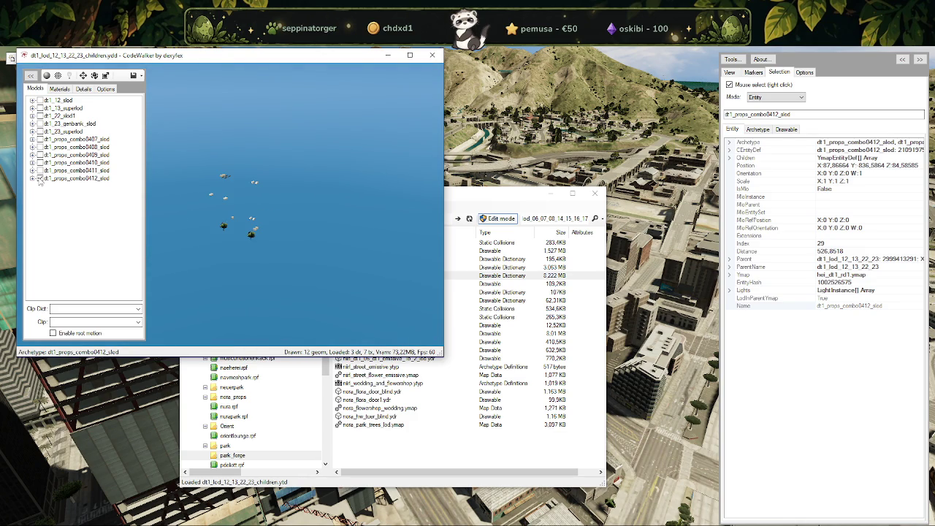
{"action": "left_click", "coordinate": [41, 179]}
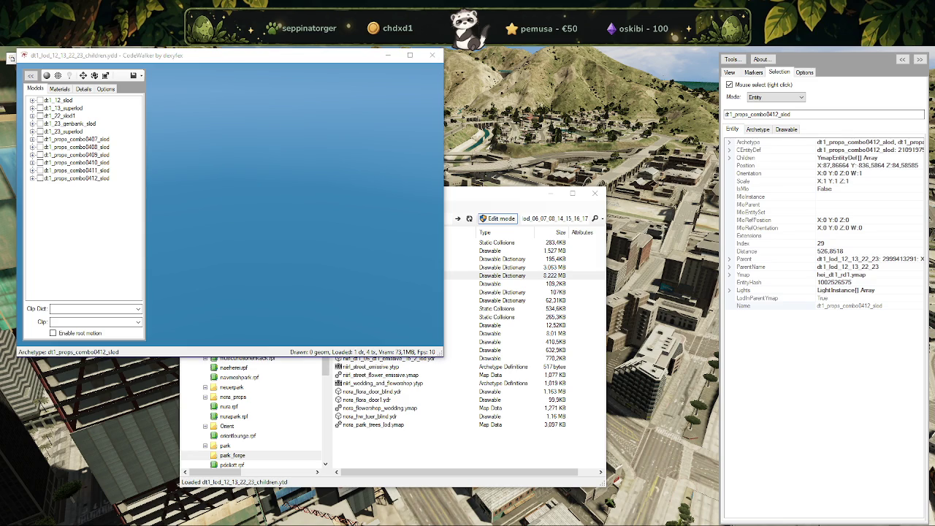
{"action": "mouse_move", "coordinate": [307, 505]}
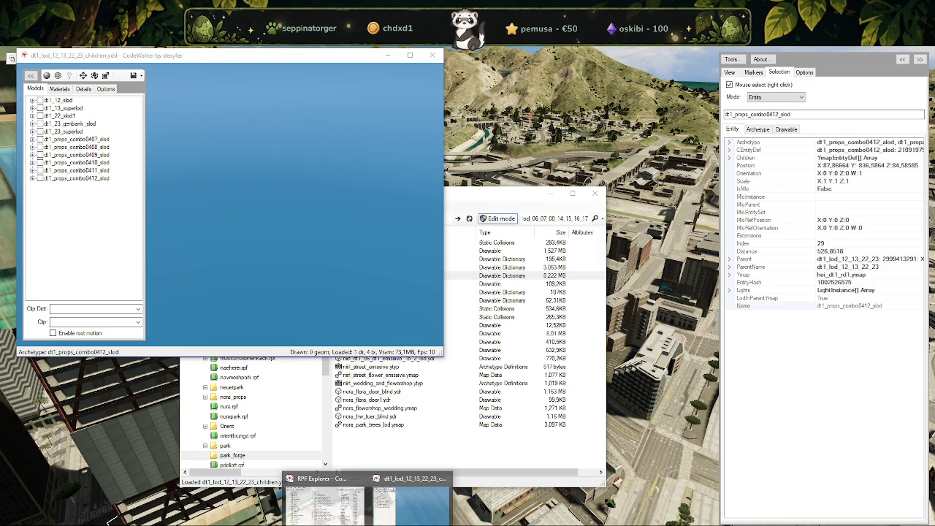
{"action": "left_click", "coordinate": [320, 505]}
Export dt1_lod_12_13_22_23_children.ydd as XML from RPF Explorer.
{"action": "right_click", "coordinate": [410, 277]}
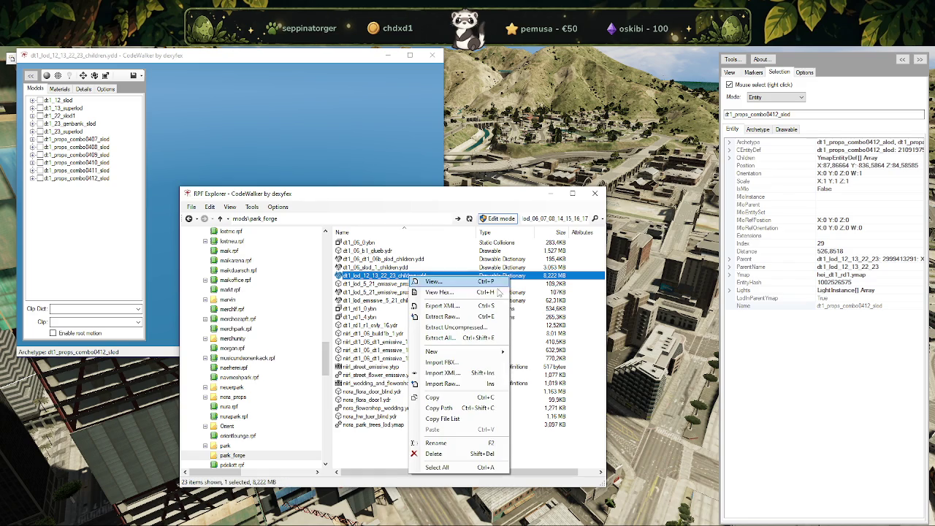
{"action": "left_click", "coordinate": [441, 305]}
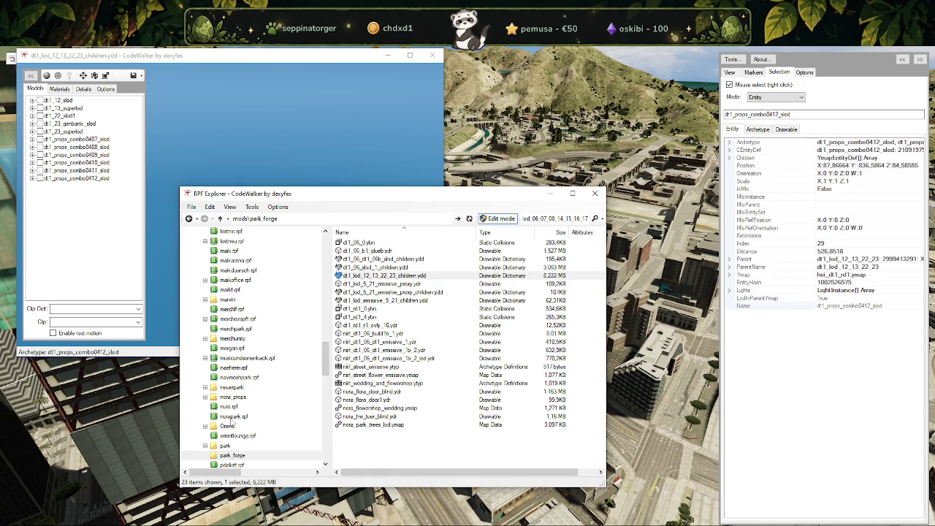
{"action": "left_click", "coordinate": [478, 278]}
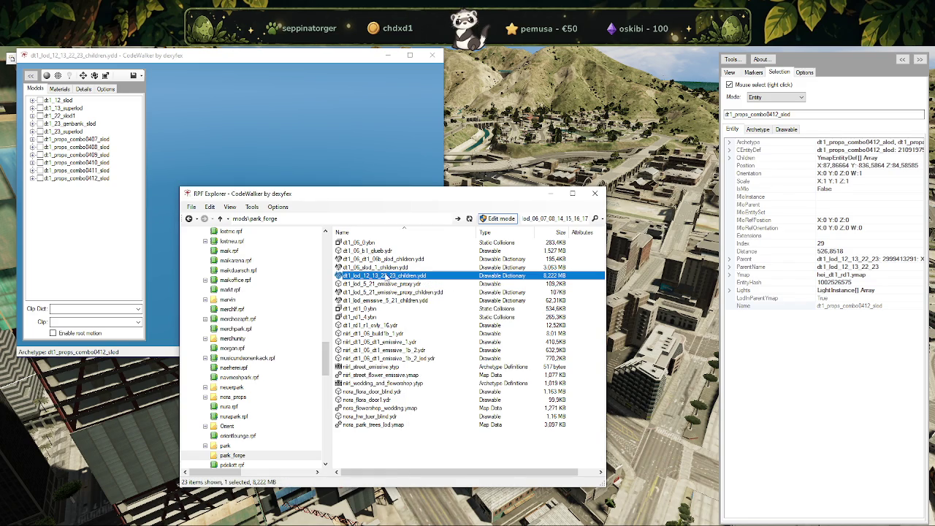
Save all 150 textures from the model's Materials tab, then switch to Blender.
{"action": "double_click", "coordinate": [385, 277]}
{"action": "left_click", "coordinate": [73, 101]}
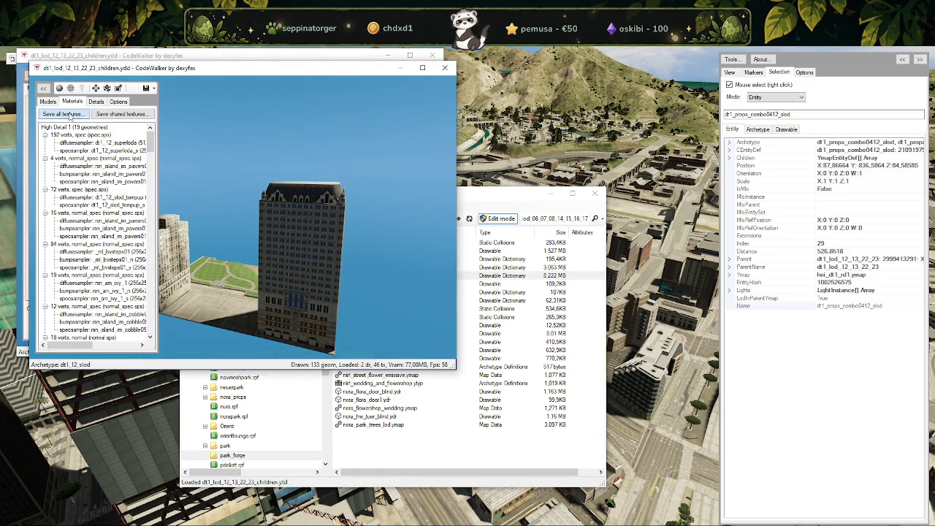
{"action": "left_click", "coordinate": [65, 114]}
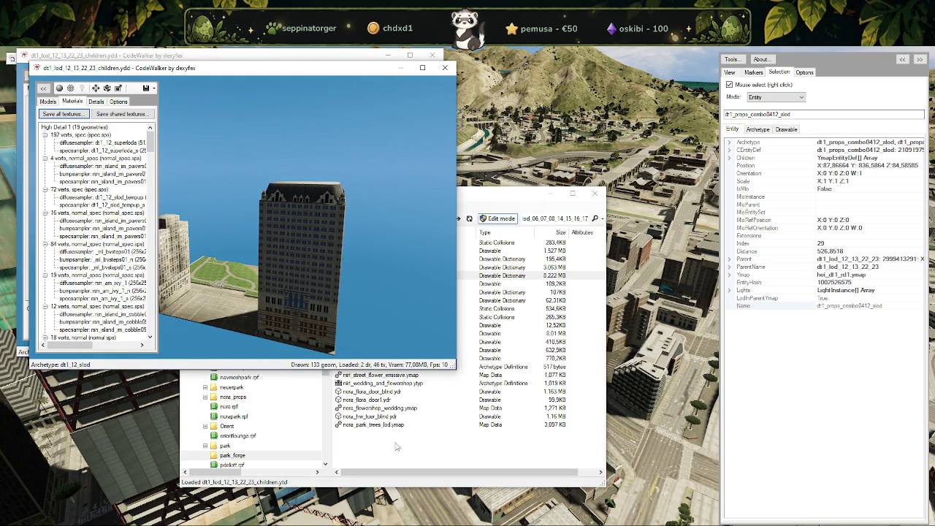
{"action": "left_click", "coordinate": [499, 324]}
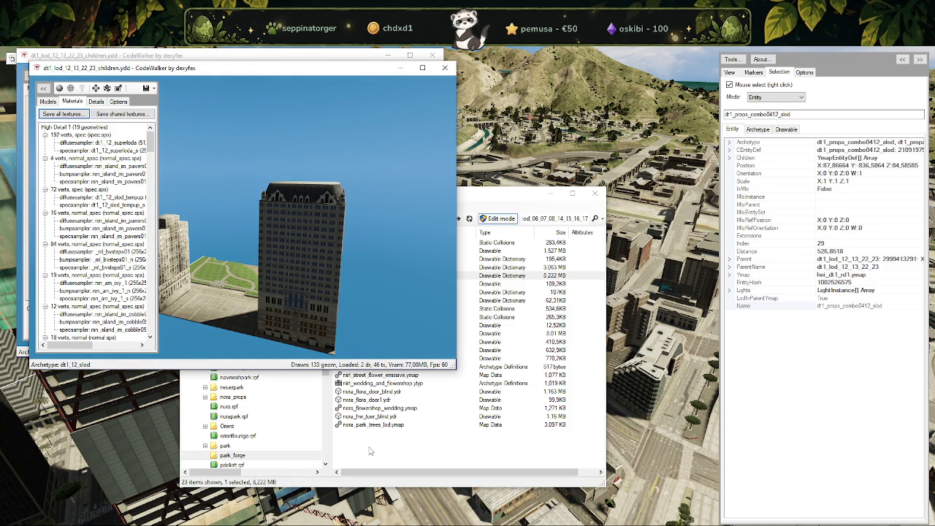
{"action": "left_click", "coordinate": [369, 451]}
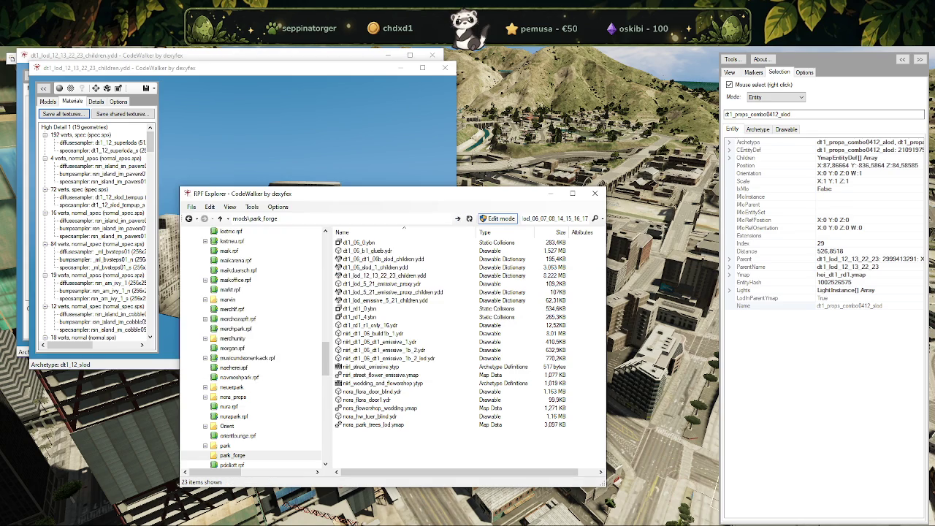
{"action": "key", "text": "alt+Tab"}
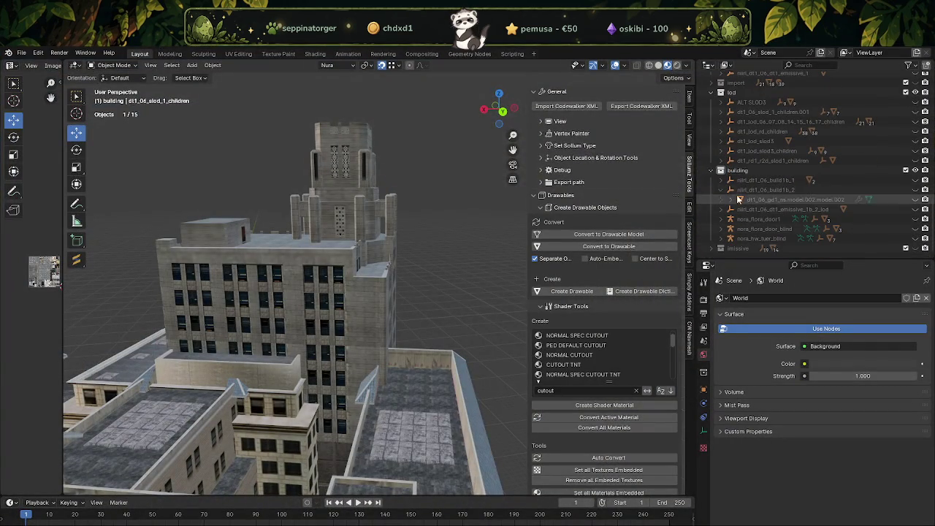
Import dt1_lod_12_13_22_23_children.ydd.xml with Sollumz's Import Codewalker XML.
{"action": "left_click", "coordinate": [568, 107]}
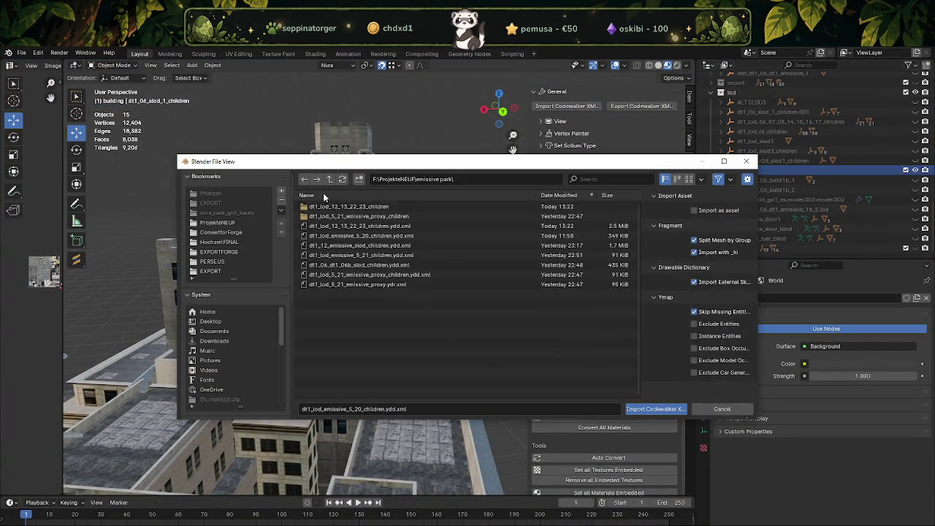
{"action": "left_click", "coordinate": [342, 229]}
{"action": "left_click", "coordinate": [656, 409]}
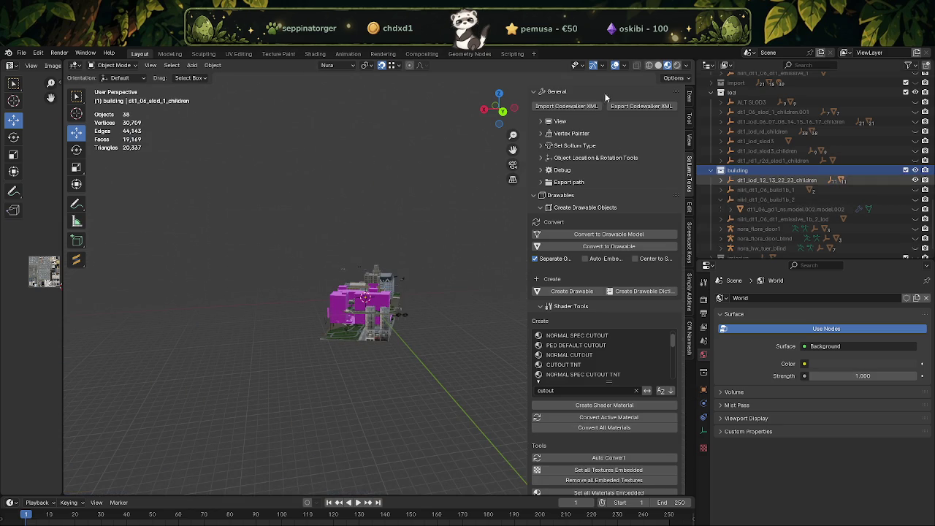
Relink the imported model's missing textures to the exported texture folder.
{"action": "left_click", "coordinate": [773, 180]}
{"action": "left_click", "coordinate": [21, 52]}
{"action": "mouse_move", "coordinate": [46, 214]}
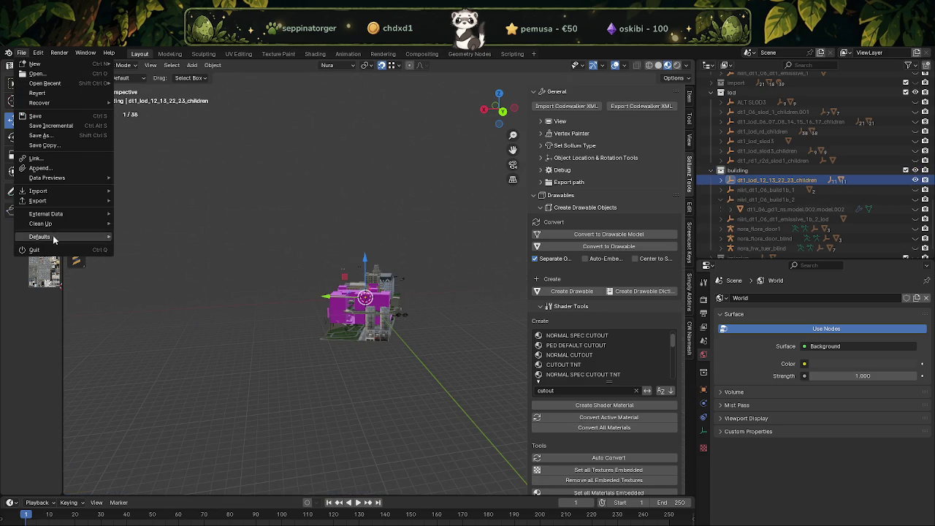
{"action": "left_click", "coordinate": [152, 301]}
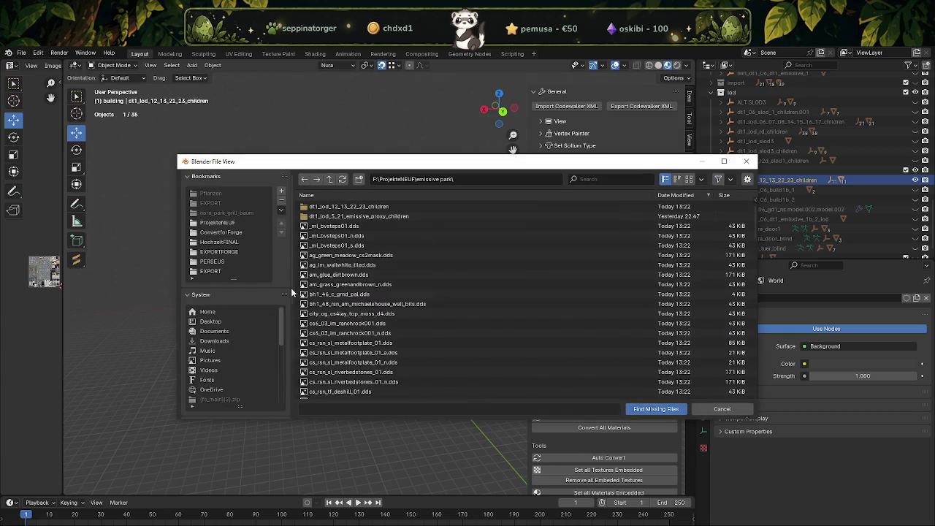
{"action": "left_click", "coordinate": [654, 407]}
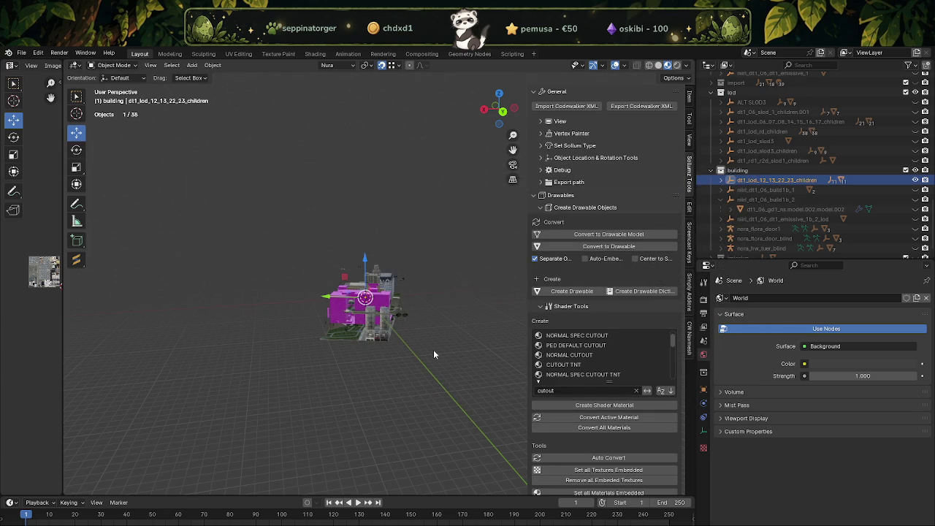
Scroll through the Outliner's children and hide the dt1_12_slod building.
{"action": "scroll", "coordinate": [394, 325], "scroll_direction": "up", "scroll_amount": 3}
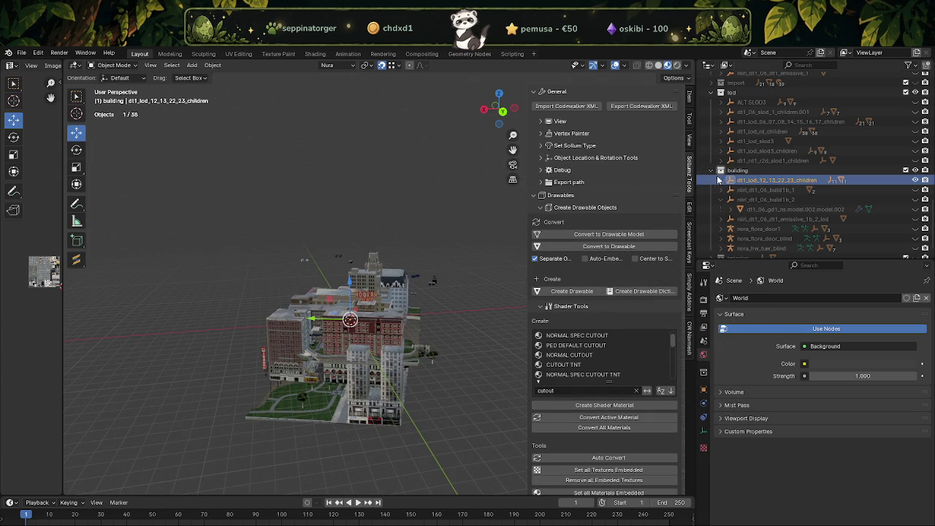
{"action": "scroll", "coordinate": [731, 183], "scroll_direction": "down", "scroll_amount": 2}
{"action": "scroll", "coordinate": [804, 168], "scroll_direction": "down", "scroll_amount": 2}
{"action": "scroll", "coordinate": [824, 160], "scroll_direction": "down", "scroll_amount": 2}
{"action": "scroll", "coordinate": [841, 157], "scroll_direction": "up", "scroll_amount": 3}
{"action": "scroll", "coordinate": [877, 150], "scroll_direction": "up", "scroll_amount": 4}
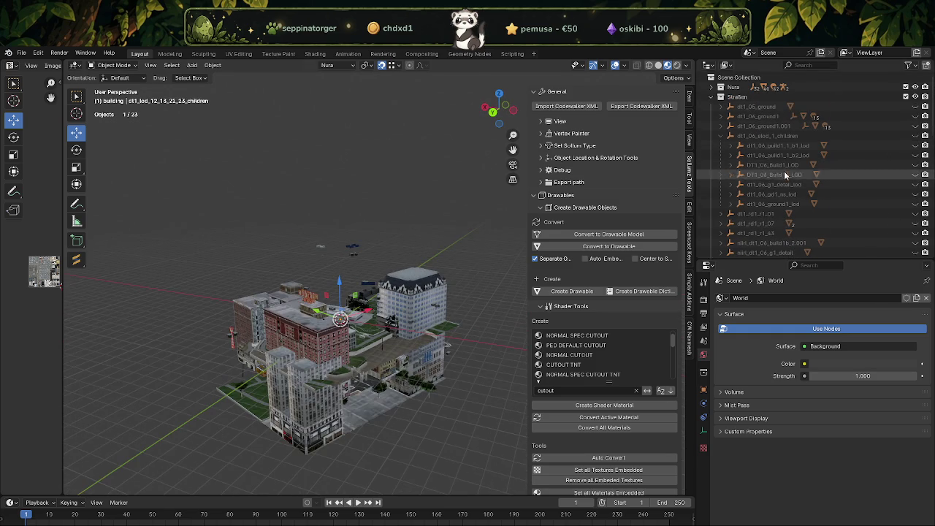
{"action": "scroll", "coordinate": [774, 182], "scroll_direction": "down", "scroll_amount": 5}
{"action": "scroll", "coordinate": [760, 196], "scroll_direction": "down", "scroll_amount": 4}
{"action": "scroll", "coordinate": [782, 186], "scroll_direction": "down", "scroll_amount": 2}
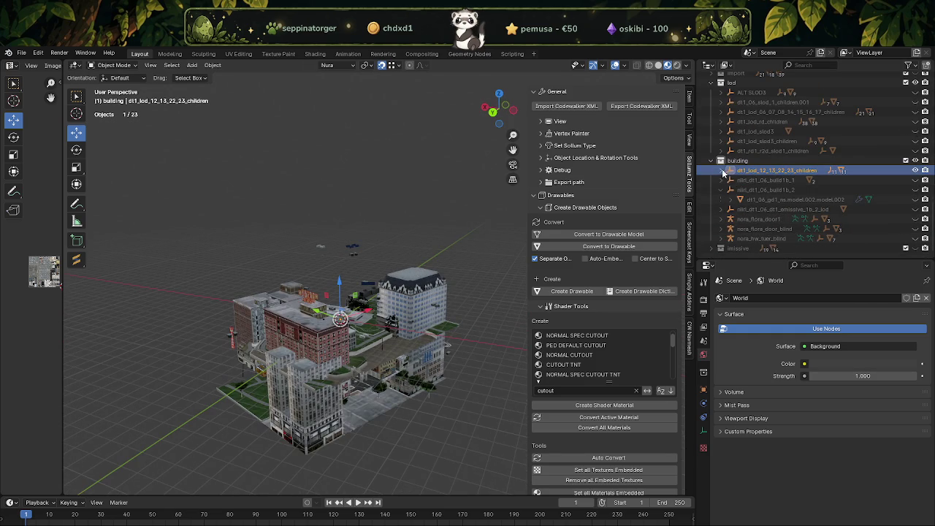
{"action": "left_click", "coordinate": [915, 180]}
Hide the dt1_13_superlod, dt1_22_slod1, dt1_23_genbank_slod and dt1_23_superlod building models.
{"action": "left_click", "coordinate": [916, 189]}
{"action": "left_click", "coordinate": [916, 199]}
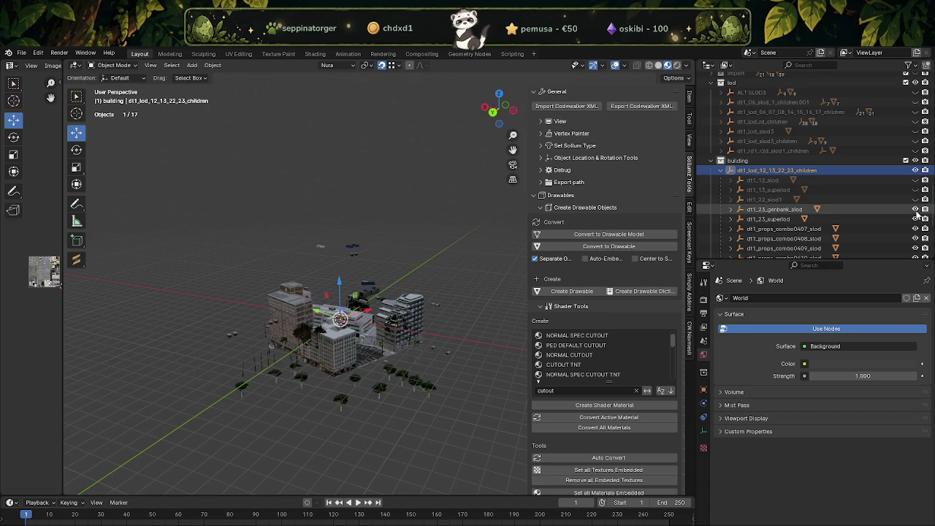
{"action": "left_click", "coordinate": [916, 209]}
{"action": "left_click", "coordinate": [916, 219]}
{"action": "mouse_move", "coordinate": [344, 292]}
{"action": "middle_mouse_down"}
{"action": "mouse_move", "coordinate": [313, 248]}
{"action": "mouse_move", "coordinate": [276, 301]}
{"action": "mouse_move", "coordinate": [241, 235]}
{"action": "mouse_move", "coordinate": [256, 287]}
{"action": "middle_mouse_up"}
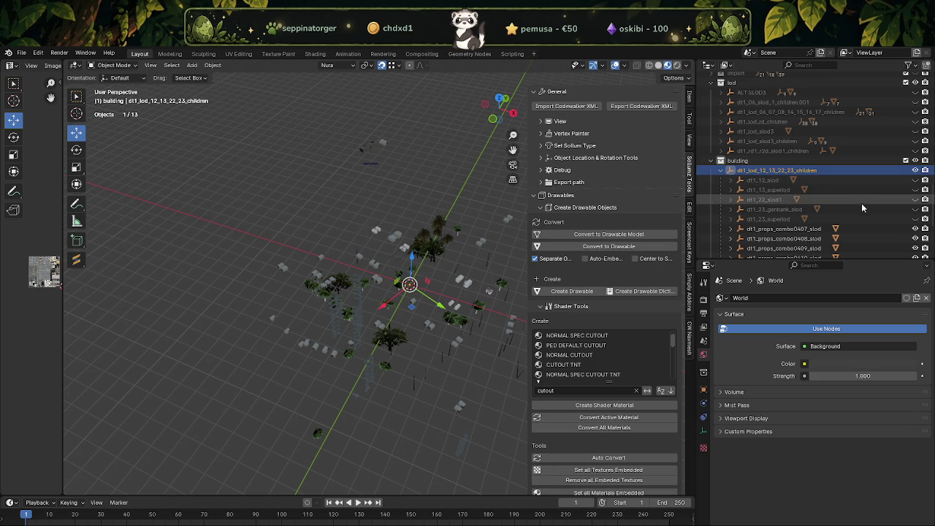
Hide the dt1_props_combo0407 through combo0411 prop meshes, leaving combo0412 visible.
{"action": "scroll", "coordinate": [877, 183], "scroll_direction": "down", "scroll_amount": 2}
{"action": "scroll", "coordinate": [903, 191], "scroll_direction": "down", "scroll_amount": 2}
{"action": "left_click_drag", "start_coordinate": [916, 191], "coordinate": [916, 229]}
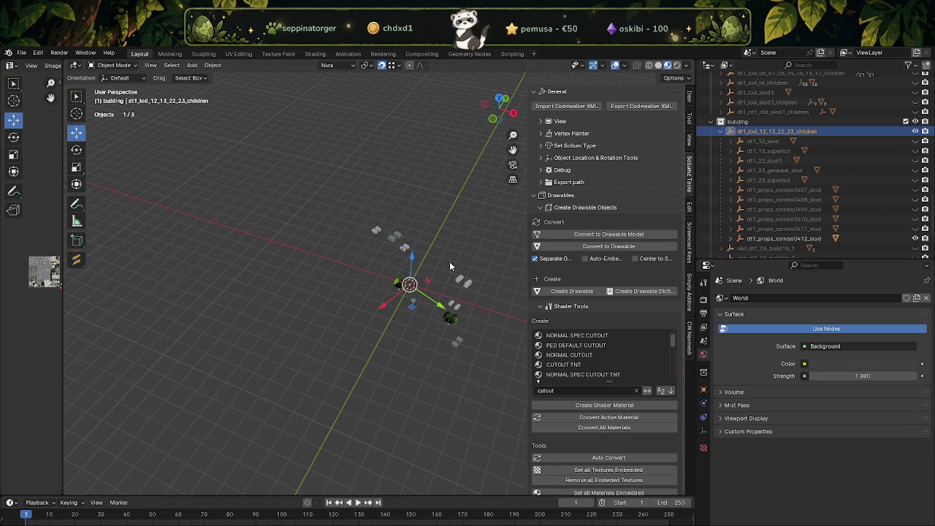
{"action": "middle_click_drag", "start_coordinate": [455, 269], "coordinate": [336, 271]}
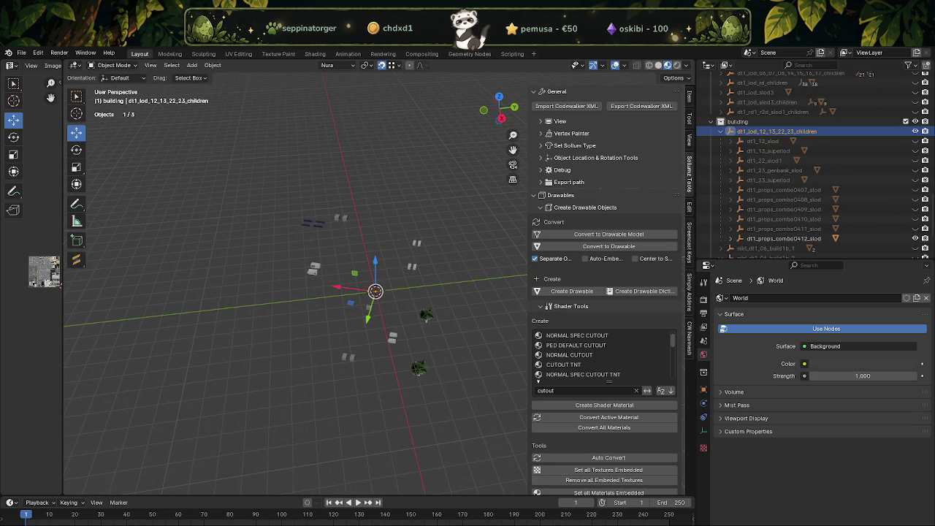
Turn on proportional editing and select all of combo0412's objects.
{"action": "key", "text": "o"}
{"action": "mouse_move", "coordinate": [249, 253]}
{"action": "middle_mouse_down"}
{"action": "mouse_move", "coordinate": [334, 303]}
{"action": "mouse_move", "coordinate": [373, 313]}
{"action": "middle_mouse_up"}
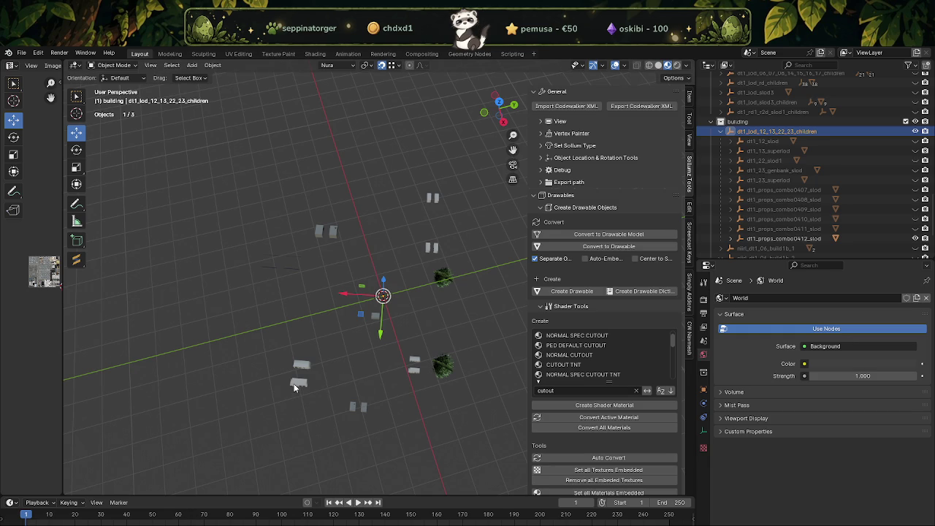
{"action": "key", "text": "bracketright"}
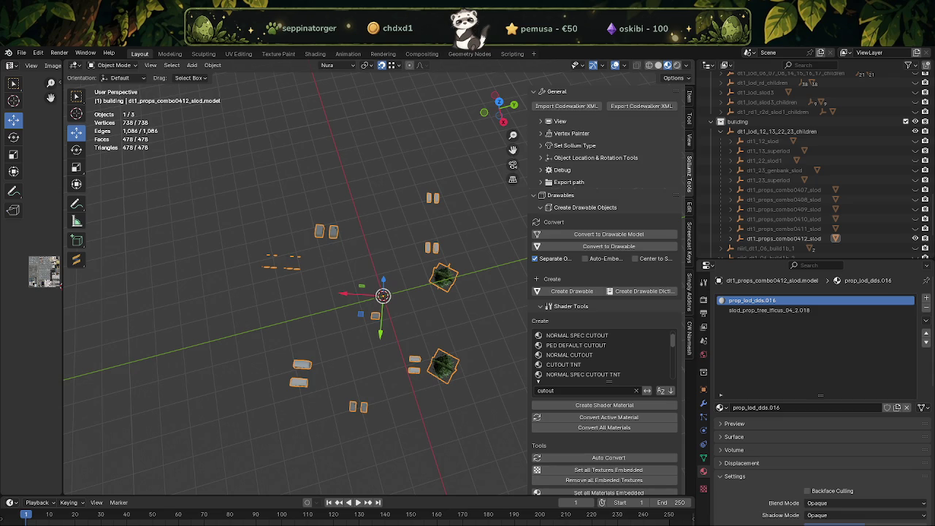
{"action": "mouse_move", "coordinate": [202, 311]}
{"action": "middle_mouse_down"}
{"action": "mouse_move", "coordinate": [377, 272]}
{"action": "mouse_move", "coordinate": [413, 304]}
{"action": "middle_mouse_up"}
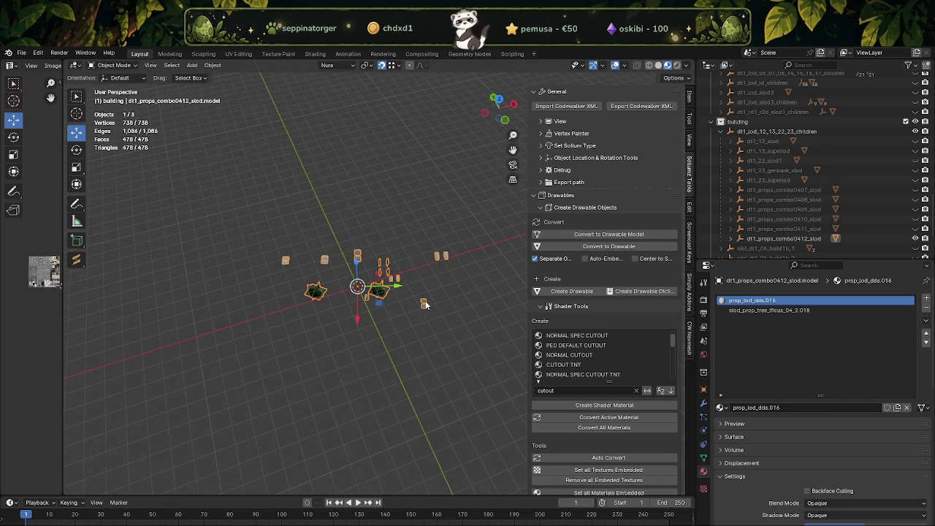
In Edit Mode, delete the small props around the trees, cutting combo0412 from 738 to 304 vertices.
{"action": "key", "text": "Tab"}
{"action": "scroll", "coordinate": [418, 307], "scroll_direction": "up", "scroll_amount": 2}
{"action": "mouse_move", "coordinate": [413, 291]}
{"action": "middle_mouse_down"}
{"action": "mouse_move", "coordinate": [426, 240]}
{"action": "mouse_move", "coordinate": [436, 240]}
{"action": "middle_mouse_up"}
{"action": "left_click_drag", "start_coordinate": [328, 134], "coordinate": [501, 327]}
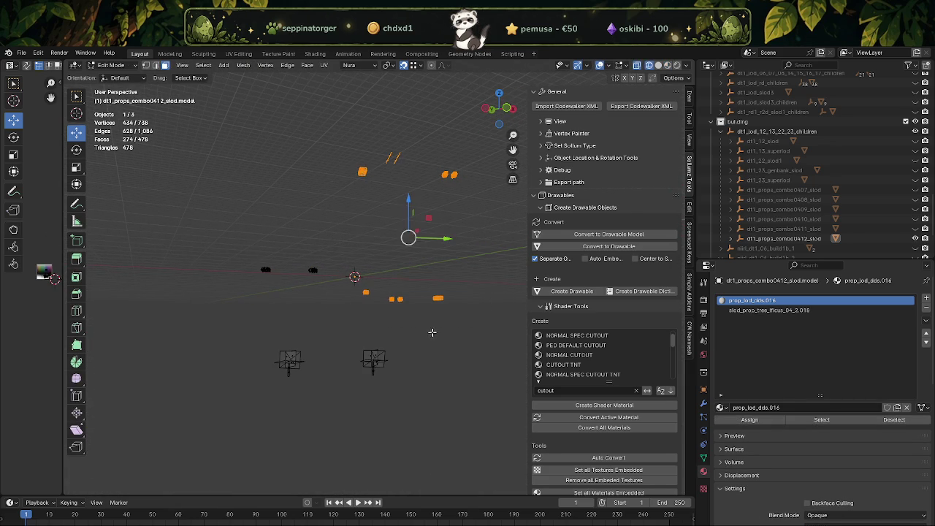
{"action": "key", "text": "x"}
{"action": "left_click", "coordinate": [433, 302]}
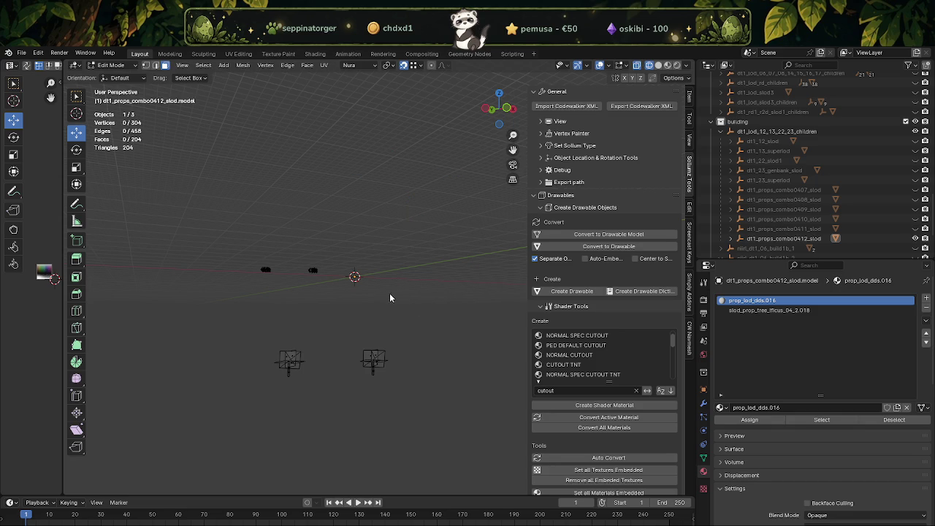
{"action": "key", "text": "Tab"}
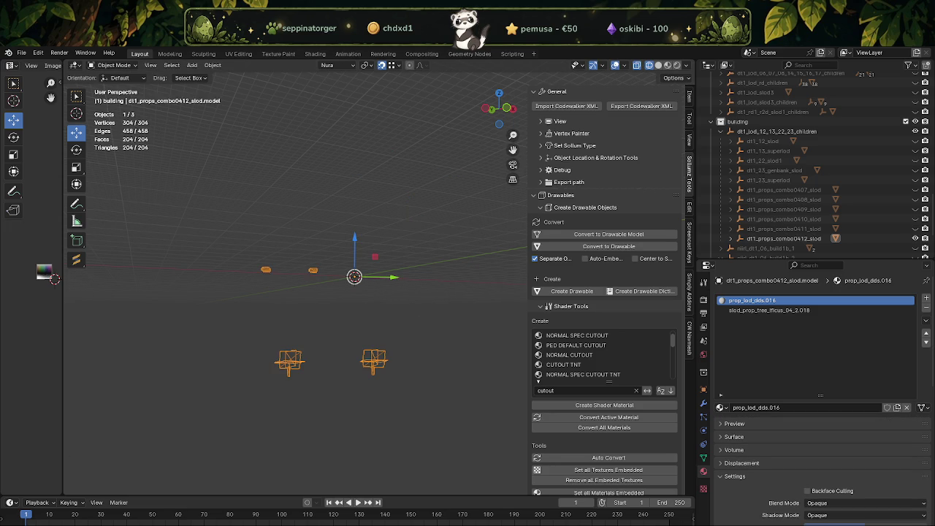
Hide dt1_props_combo0412_slod and briefly toggle dt1_props_combo0411_slod's visibility.
{"action": "left_click", "coordinate": [915, 238]}
{"action": "left_click", "coordinate": [915, 228]}
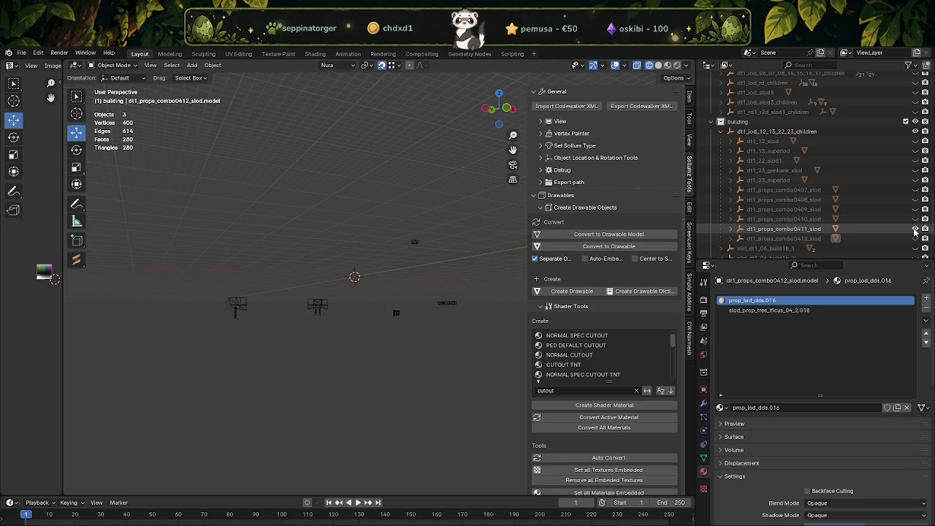
{"action": "left_click", "coordinate": [915, 229]}
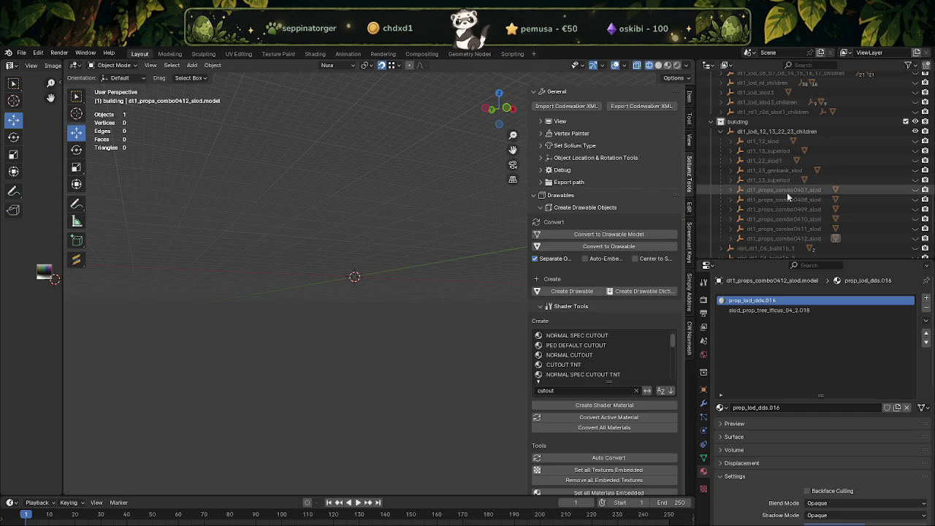
Show dt1_props_combo0407_slod, select it and enter Edit Mode.
{"action": "left_click", "coordinate": [916, 189]}
{"action": "mouse_move", "coordinate": [321, 299]}
{"action": "middle_mouse_down"}
{"action": "mouse_move", "coordinate": [377, 386]}
{"action": "mouse_move", "coordinate": [369, 346]}
{"action": "middle_mouse_up"}
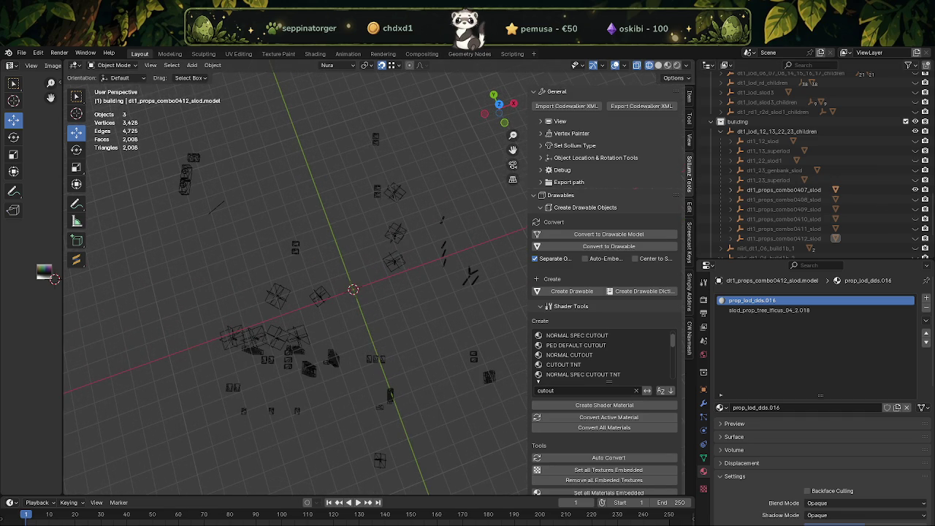
{"action": "mouse_move", "coordinate": [375, 288]}
{"action": "middle_mouse_down"}
{"action": "mouse_move", "coordinate": [334, 309]}
{"action": "mouse_move", "coordinate": [317, 334]}
{"action": "mouse_move", "coordinate": [326, 328]}
{"action": "middle_mouse_up"}
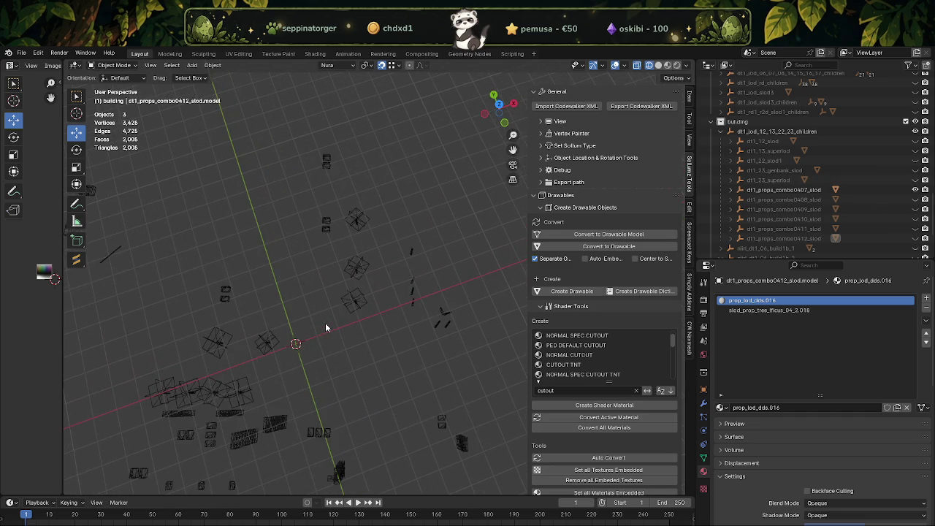
{"action": "left_click", "coordinate": [353, 294]}
{"action": "key", "text": "Tab"}
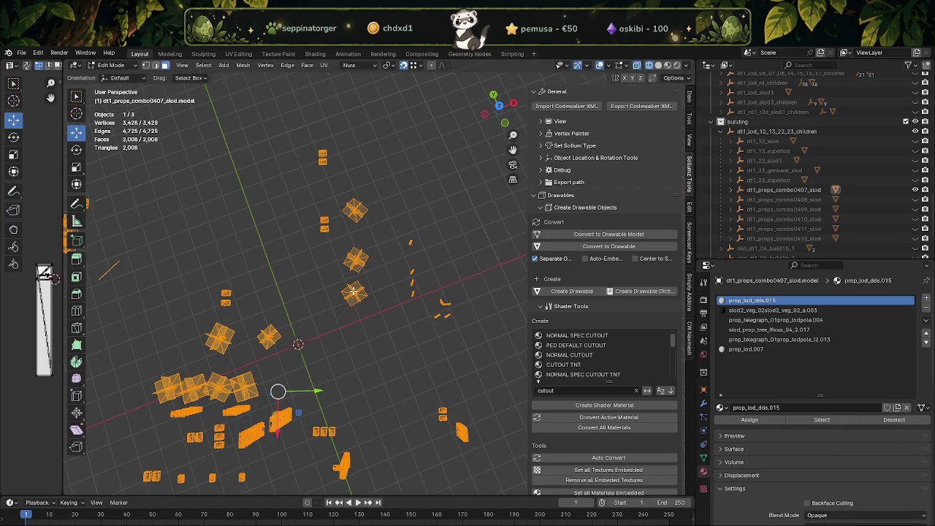
{"action": "scroll", "coordinate": [353, 291], "scroll_direction": "down", "scroll_amount": 2}
{"action": "scroll", "coordinate": [354, 291], "scroll_direction": "down", "scroll_amount": 1}
{"action": "scroll", "coordinate": [379, 284], "scroll_direction": "down", "scroll_amount": 1}
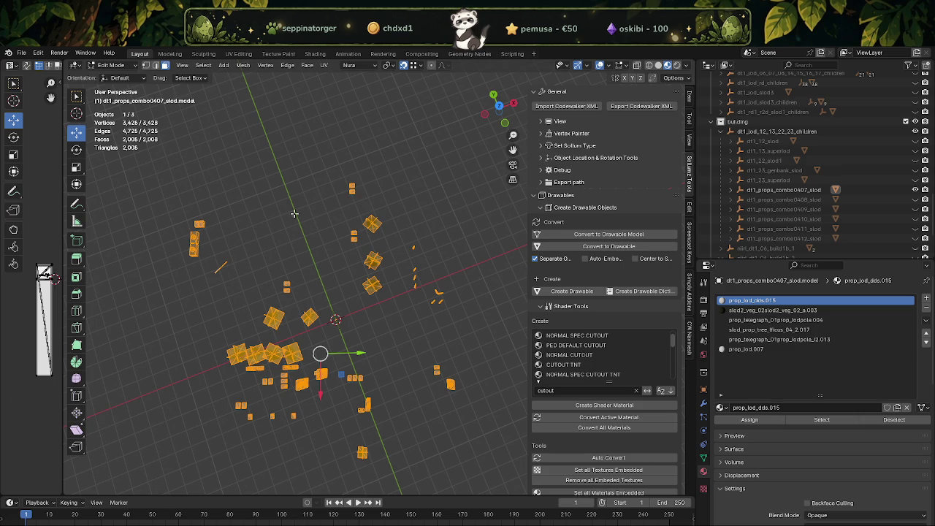
Box-select the unwanted central props, excluding the two faces near the bottom.
{"action": "left_click_drag", "start_coordinate": [268, 164], "coordinate": [464, 311]}
{"action": "left_click_drag", "start_coordinate": [239, 304], "coordinate": [325, 333], "text": "ctrl"}
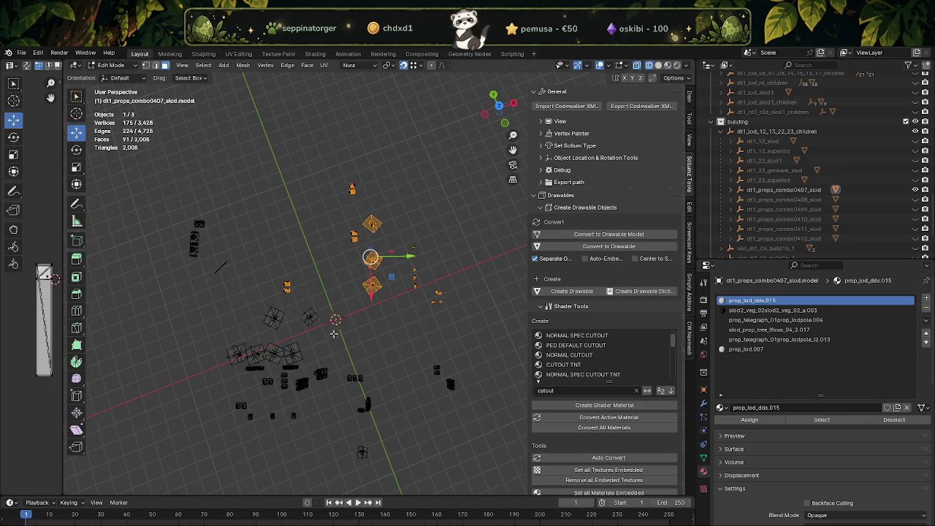
{"action": "scroll", "coordinate": [372, 326], "scroll_direction": "up", "scroll_amount": 1}
{"action": "scroll", "coordinate": [371, 322], "scroll_direction": "up", "scroll_amount": 1}
{"action": "scroll", "coordinate": [331, 270], "scroll_direction": "up", "scroll_amount": 1}
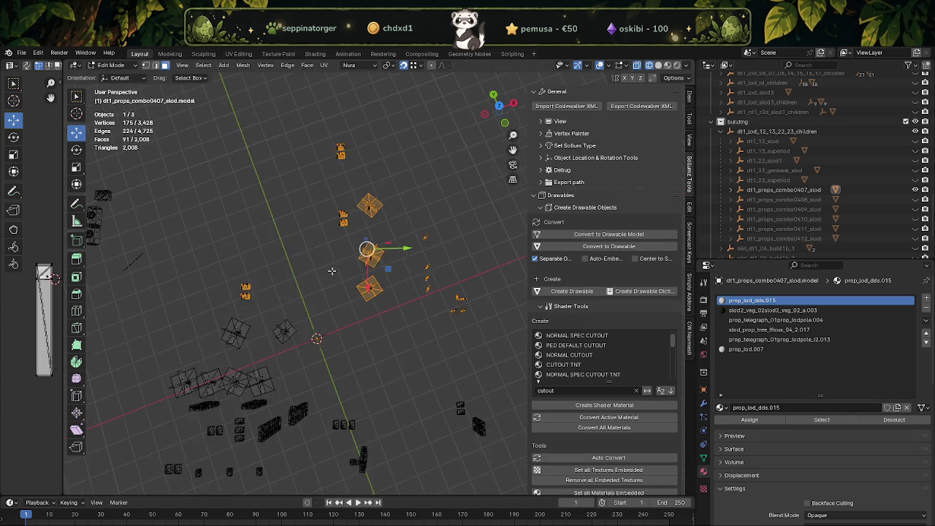
{"action": "scroll", "coordinate": [331, 270], "scroll_direction": "down", "scroll_amount": 1}
{"action": "left_click_drag", "start_coordinate": [284, 140], "coordinate": [475, 320]}
{"action": "left_click_drag", "start_coordinate": [249, 275], "coordinate": [286, 300], "text": "shift"}
{"action": "mouse_move", "coordinate": [286, 299]}
{"action": "middle_mouse_down"}
{"action": "mouse_move", "coordinate": [311, 219]}
{"action": "mouse_move", "coordinate": [265, 198]}
{"action": "mouse_move", "coordinate": [229, 209]}
{"action": "mouse_move", "coordinate": [265, 215]}
{"action": "mouse_move", "coordinate": [337, 263]}
{"action": "middle_mouse_up"}
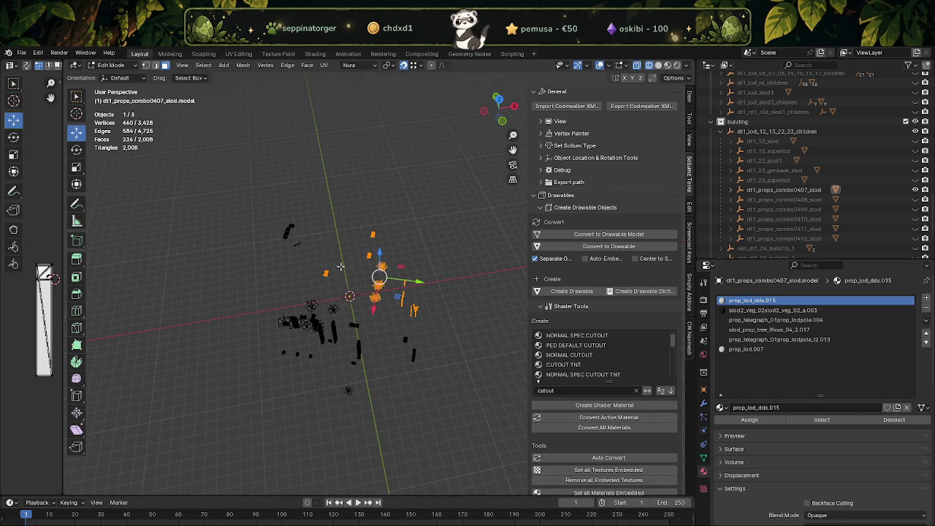
Delete the selected vertices, leaving combo0407 at 2,968 vertices, and hide it.
{"action": "key", "text": "x"}
{"action": "left_click", "coordinate": [345, 273]}
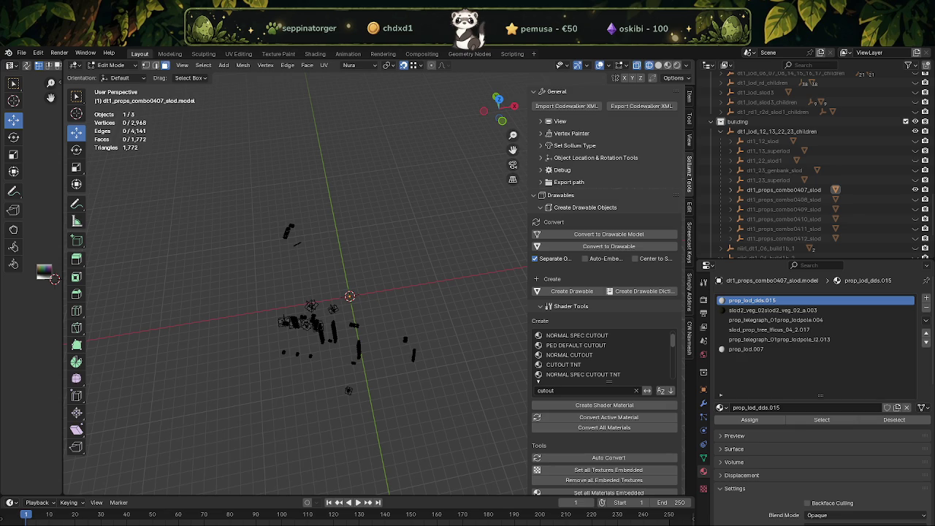
{"action": "left_click", "coordinate": [915, 189]}
Show dt1_props_combo0408_slod in Object Mode and inspect its 552-vertex props.
{"action": "left_click", "coordinate": [916, 200]}
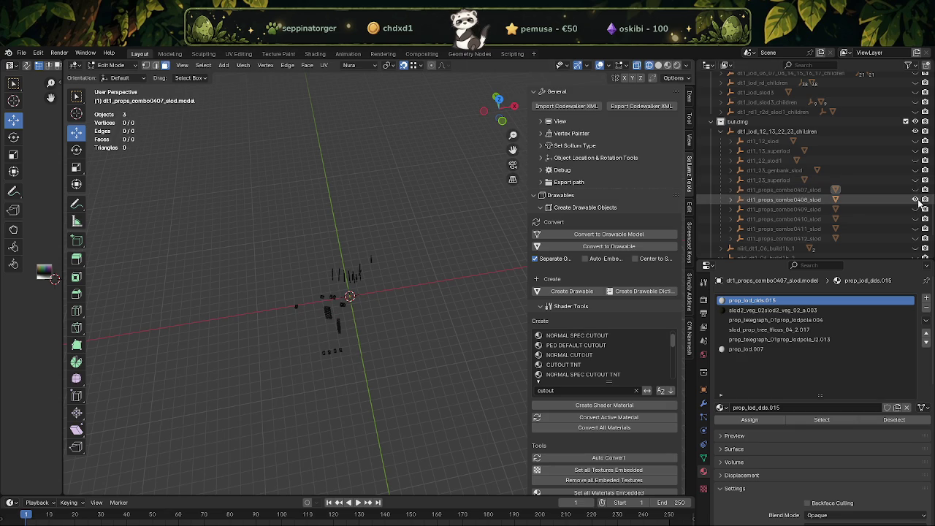
{"action": "key", "text": "Tab"}
{"action": "left_click", "coordinate": [349, 317]}
{"action": "mouse_move", "coordinate": [349, 317]}
{"action": "middle_mouse_down"}
{"action": "mouse_move", "coordinate": [331, 291]}
{"action": "mouse_move", "coordinate": [314, 303]}
{"action": "middle_mouse_up"}
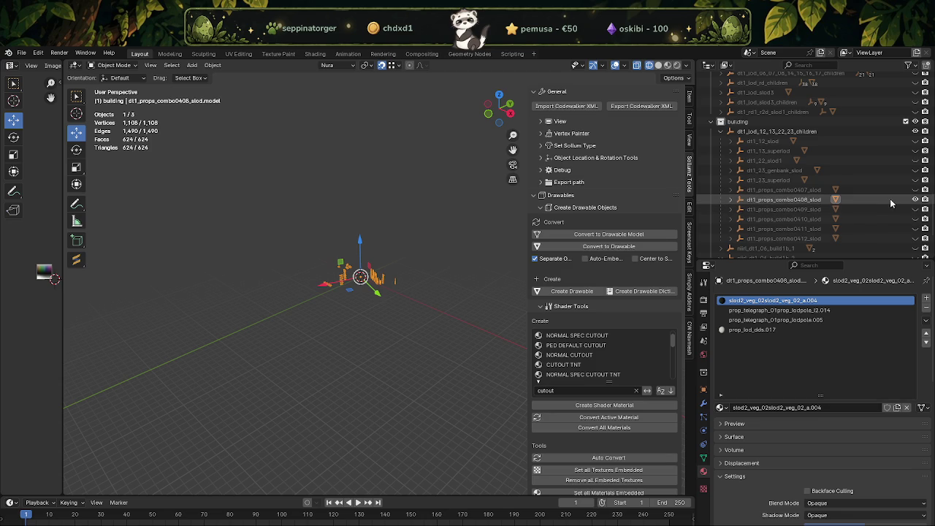
Hide combo0408 and show dt1_props_combo0410_slod instead.
{"action": "left_click", "coordinate": [916, 198]}
{"action": "left_click", "coordinate": [916, 218]}
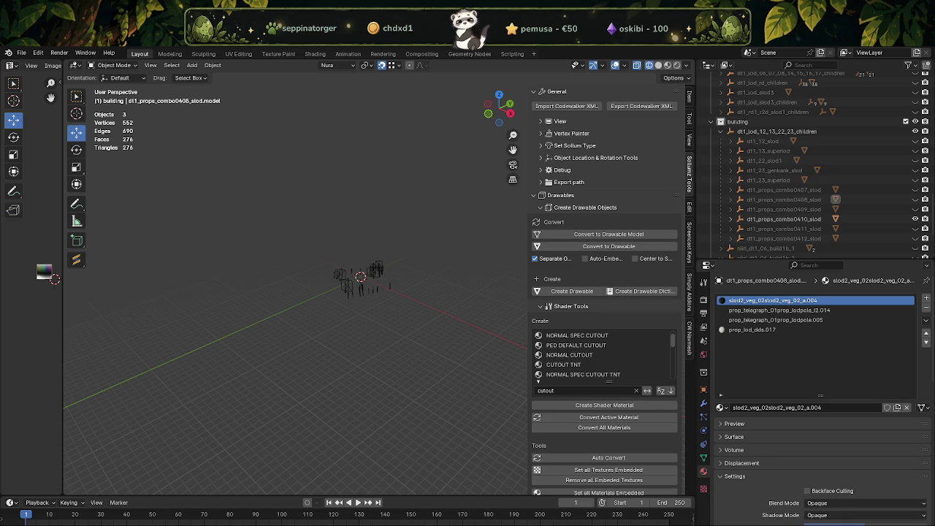
{"action": "mouse_move", "coordinate": [288, 318]}
{"action": "middle_mouse_down"}
{"action": "mouse_move", "coordinate": [400, 364]}
{"action": "mouse_move", "coordinate": [437, 355]}
{"action": "mouse_move", "coordinate": [370, 344]}
{"action": "middle_mouse_up"}
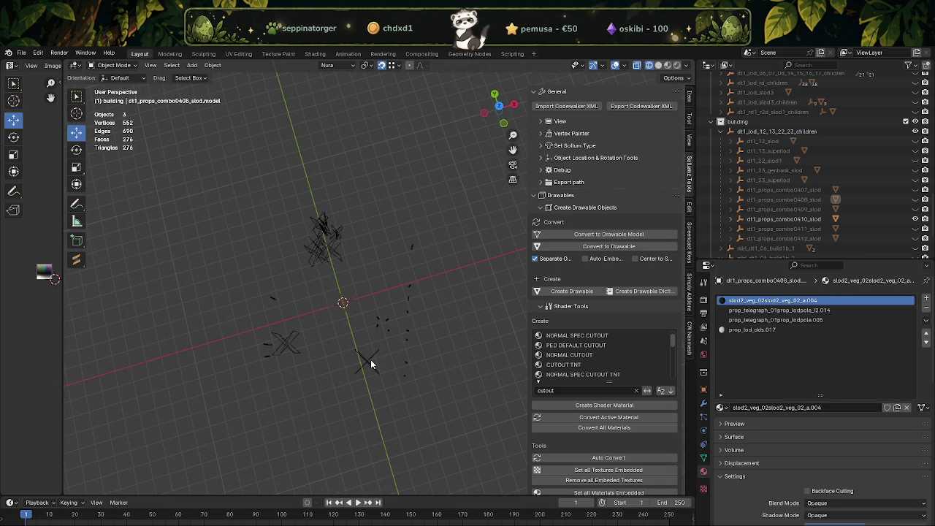
Delete combo0410's crossed-plane tree geometry, leaving 160 vertices, then toggle its visibility off and on.
{"action": "left_click", "coordinate": [370, 360]}
{"action": "key", "text": "a"}
{"action": "key", "text": "Tab"}
{"action": "left_click_drag", "start_coordinate": [210, 170], "coordinate": [401, 393]}
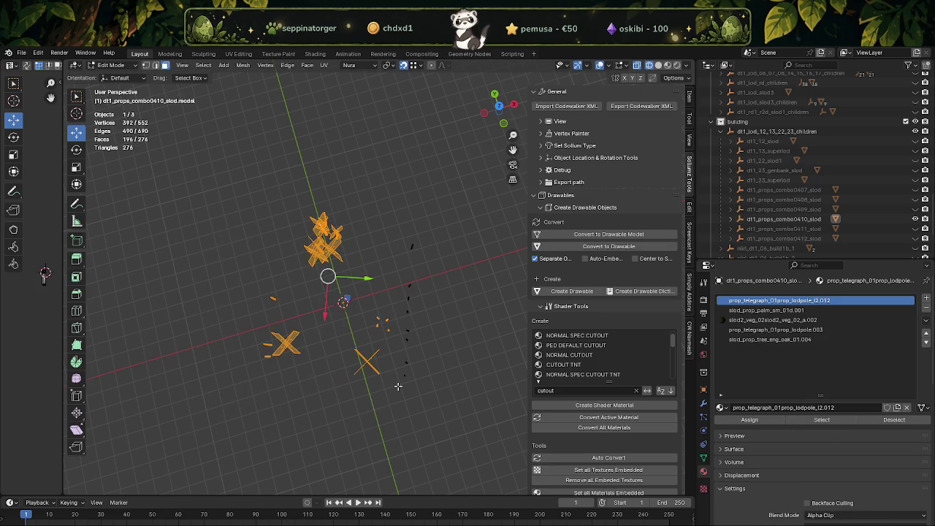
{"action": "key", "text": "Delete"}
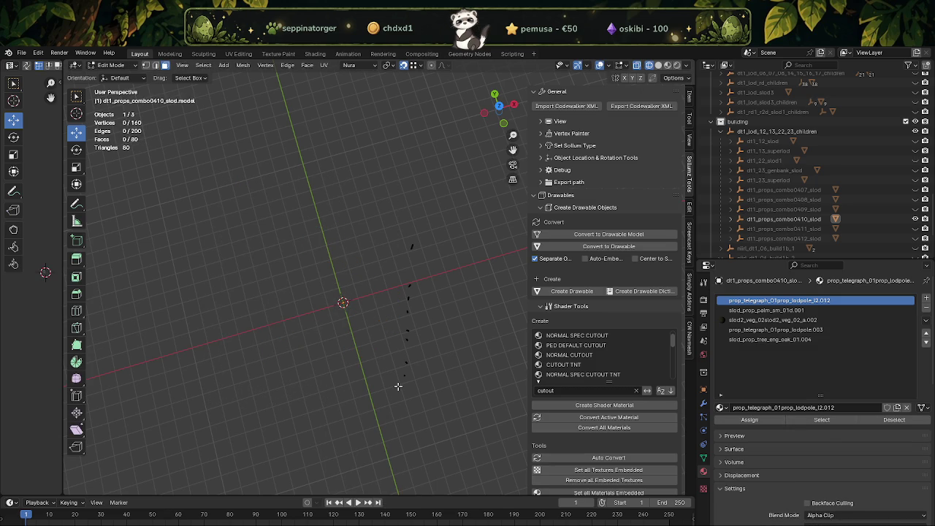
{"action": "key", "text": "Tab"}
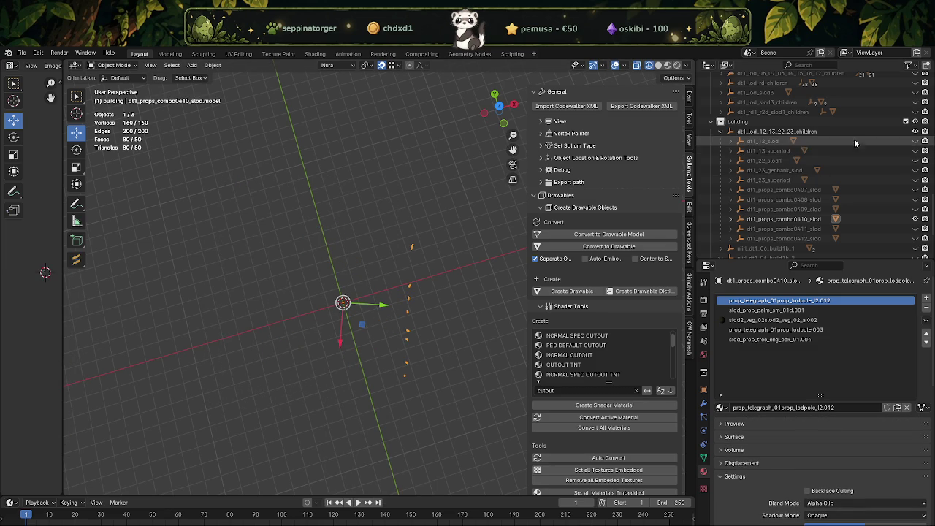
{"action": "left_click", "coordinate": [916, 219]}
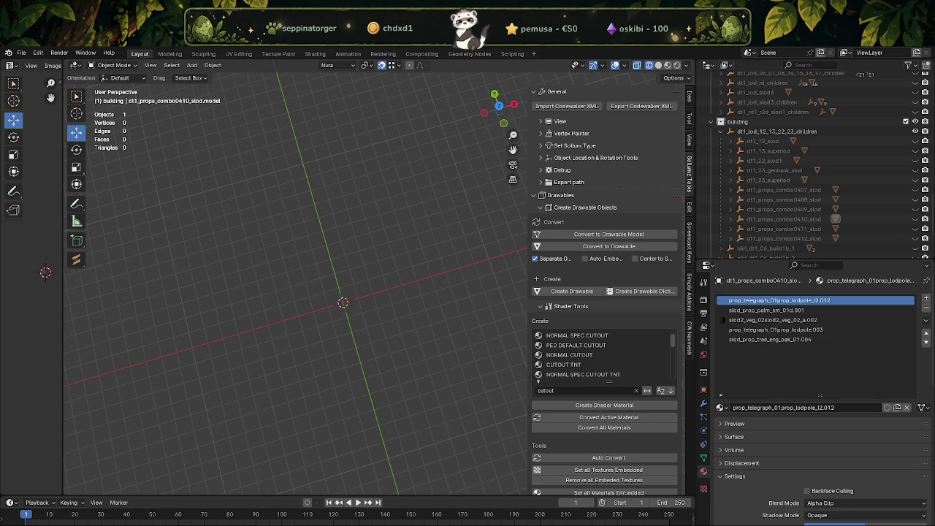
{"action": "left_click", "coordinate": [916, 220]}
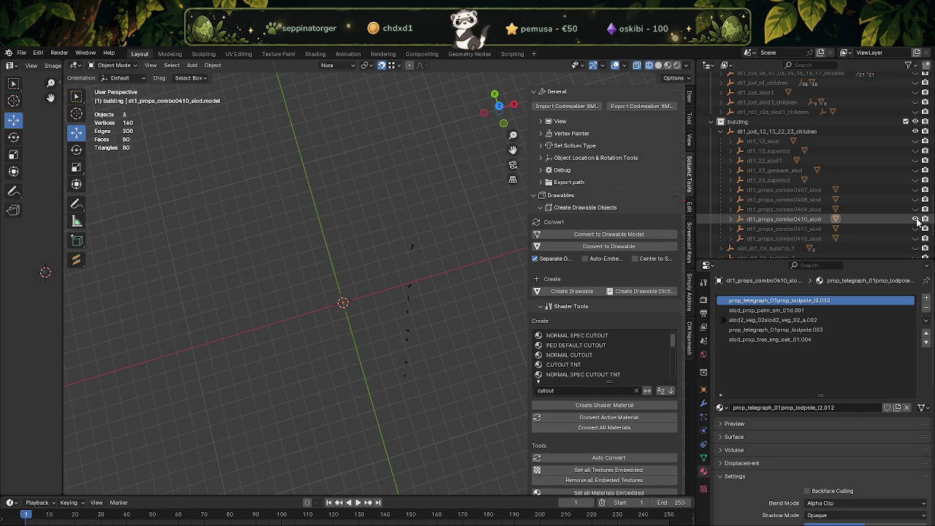
Briefly preview dt1_12_slod, then show combo0408, select it and enter Edit Mode.
{"action": "left_click", "coordinate": [916, 141]}
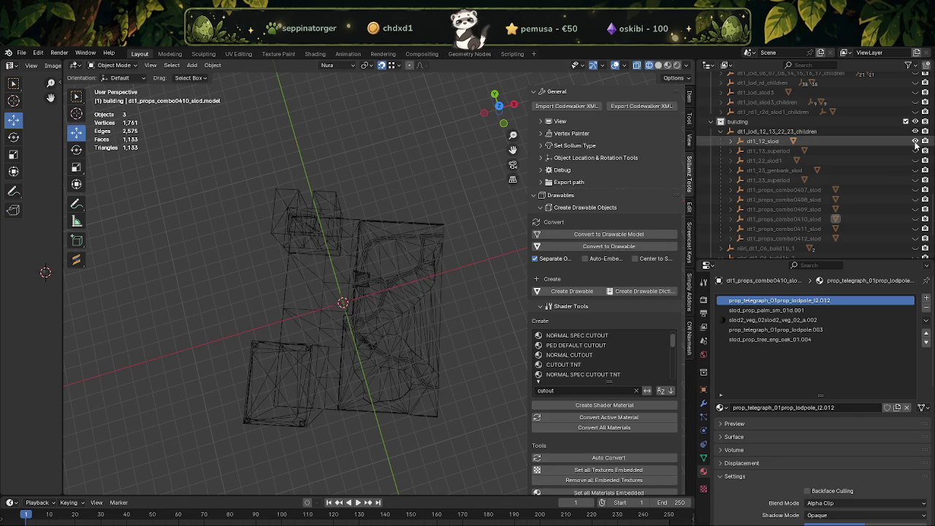
{"action": "left_click", "coordinate": [915, 141]}
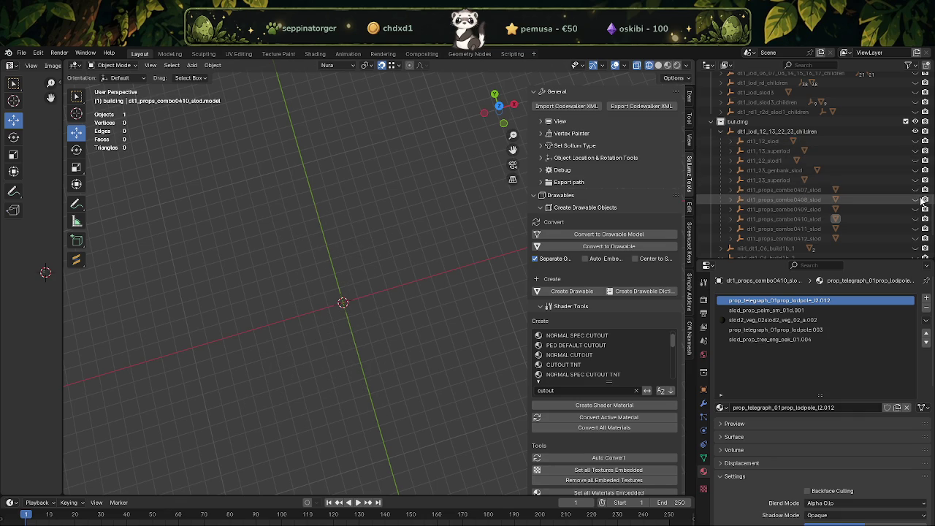
{"action": "left_click", "coordinate": [915, 199]}
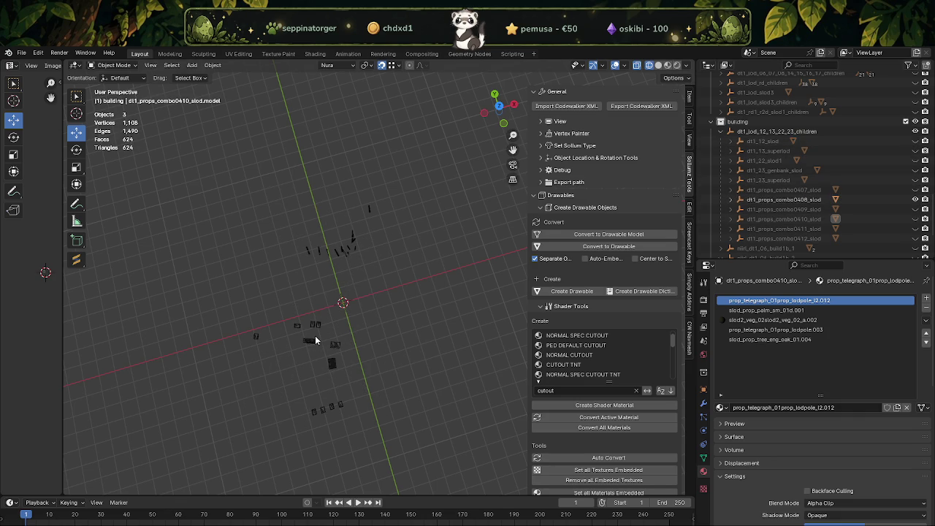
{"action": "left_click", "coordinate": [310, 341]}
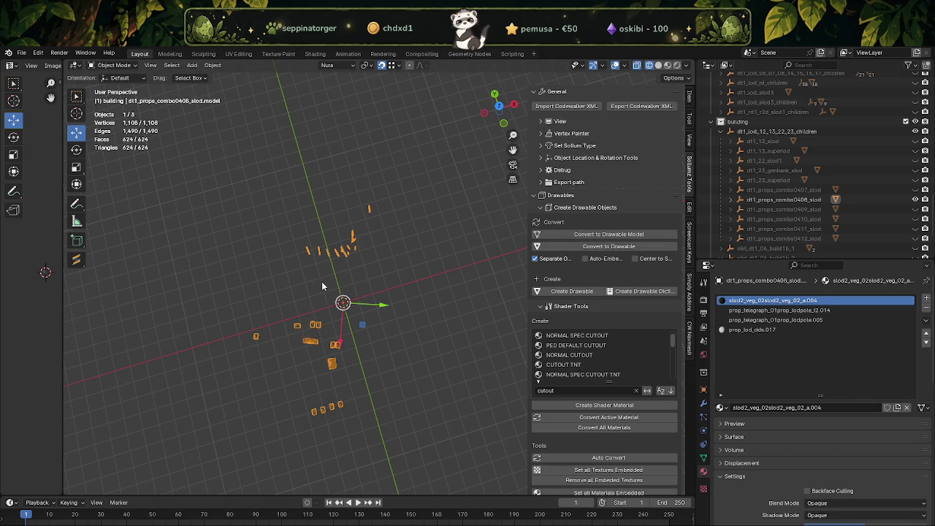
{"action": "key", "text": "Tab"}
Delete combo0408's upper prop cluster, leaving 868 vertices, hide it, and show dt1_12_slod.
{"action": "middle_click_drag", "start_coordinate": [319, 263], "coordinate": [349, 302], "text": "shift"}
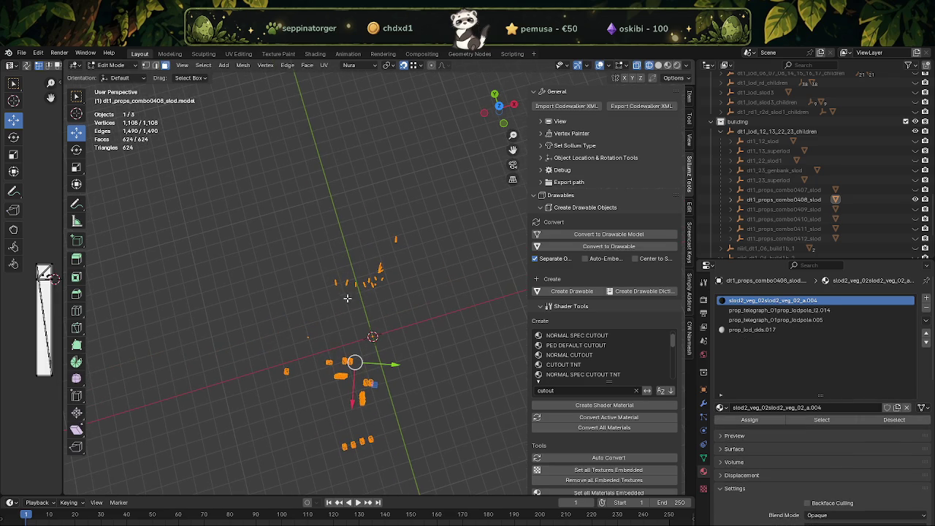
{"action": "left_click_drag", "start_coordinate": [300, 211], "coordinate": [388, 296]}
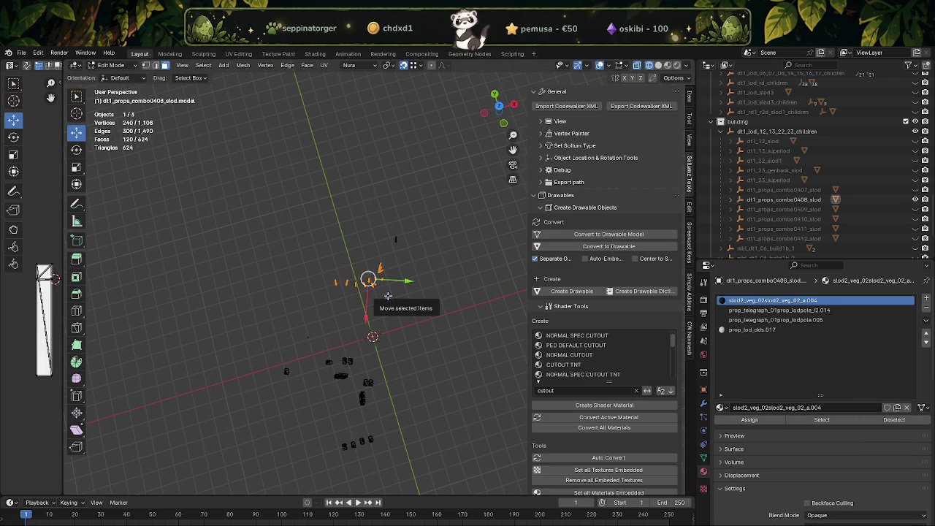
{"action": "left_click_drag", "start_coordinate": [293, 246], "coordinate": [389, 301]}
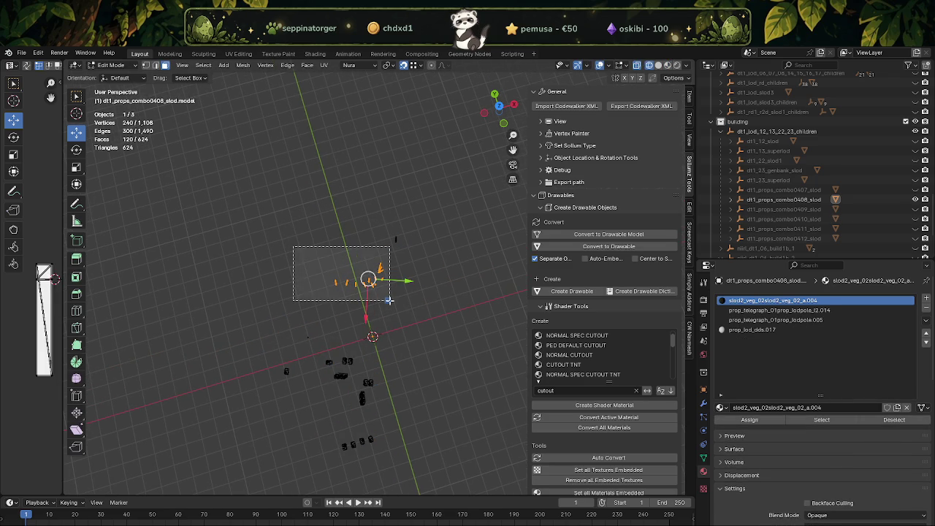
{"action": "key", "text": "x"}
{"action": "left_click", "coordinate": [389, 299]}
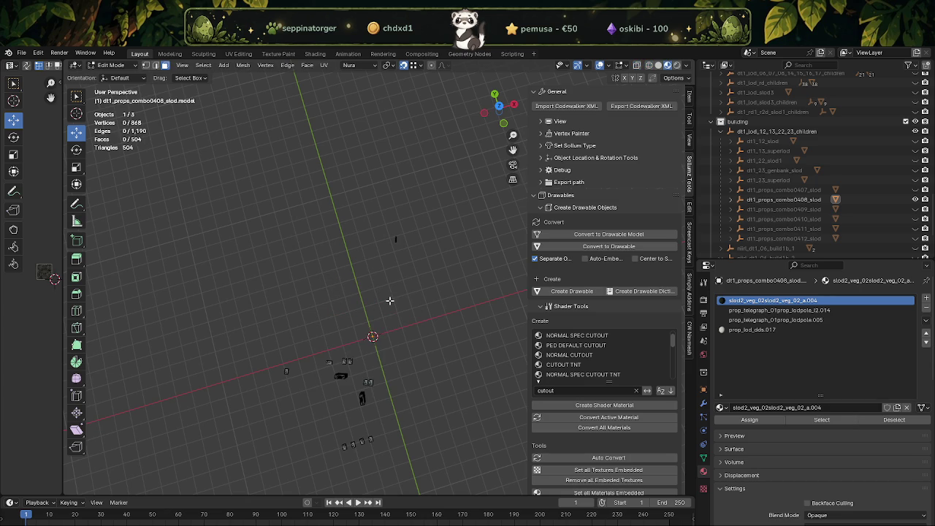
{"action": "key", "text": "Tab"}
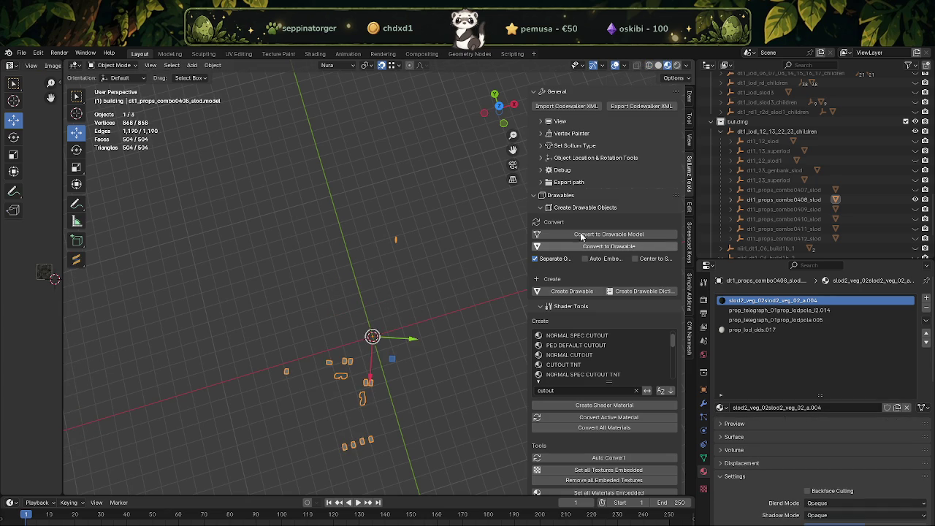
{"action": "left_click", "coordinate": [916, 199]}
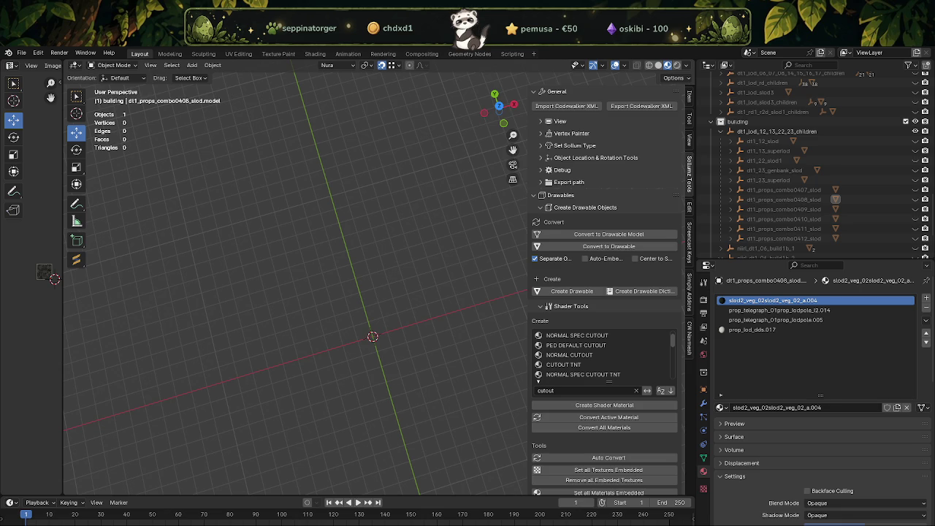
{"action": "left_click", "coordinate": [918, 143]}
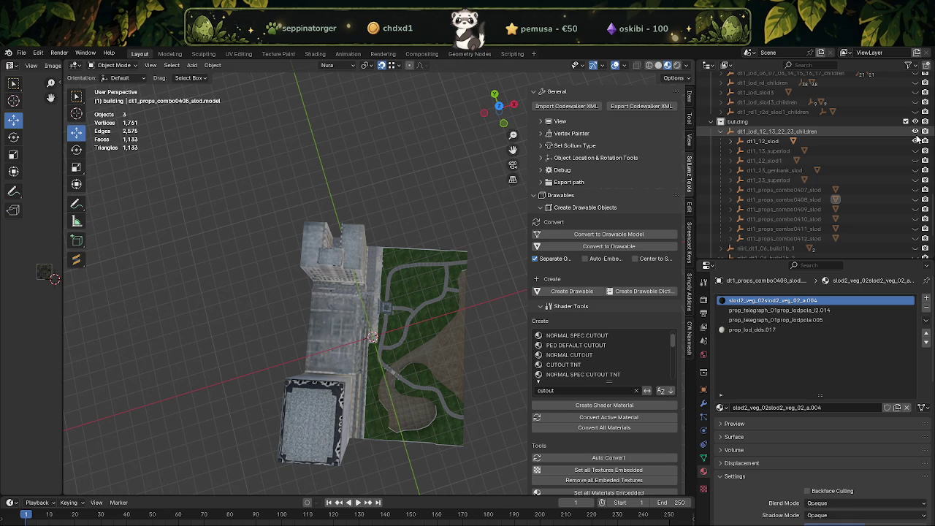
Preview dt1_13_superlod, dt1_22_slod1 and dt1_23_genbank_slod one at a time.
{"action": "left_click", "coordinate": [916, 141]}
{"action": "left_click", "coordinate": [916, 151]}
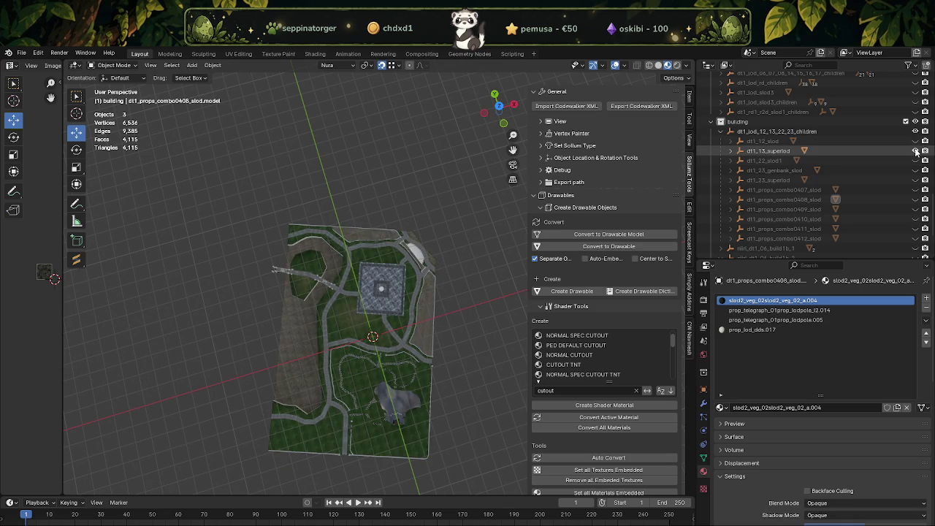
{"action": "left_click", "coordinate": [915, 151]}
{"action": "left_click", "coordinate": [915, 160]}
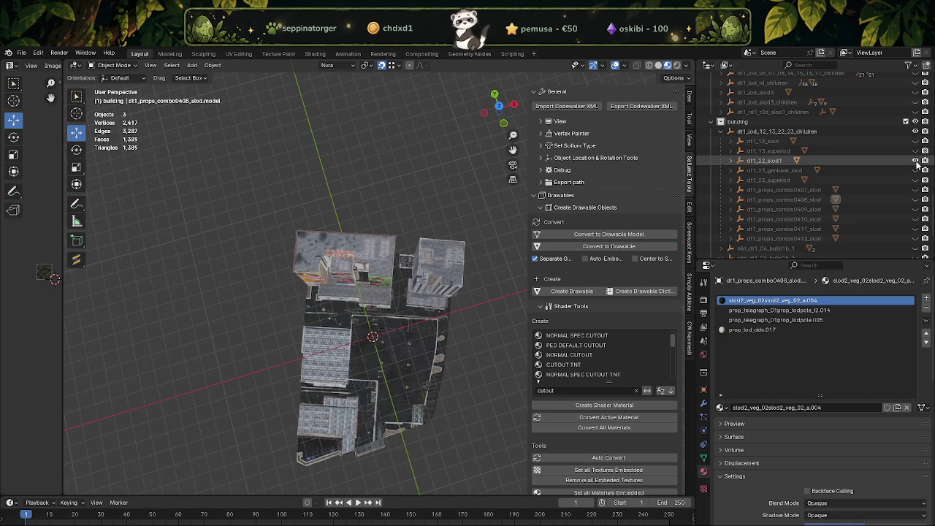
{"action": "mouse_move", "coordinate": [264, 307]}
{"action": "middle_mouse_down"}
{"action": "mouse_move", "coordinate": [336, 284]}
{"action": "mouse_move", "coordinate": [258, 216]}
{"action": "mouse_move", "coordinate": [174, 212]}
{"action": "mouse_move", "coordinate": [234, 219]}
{"action": "middle_mouse_up"}
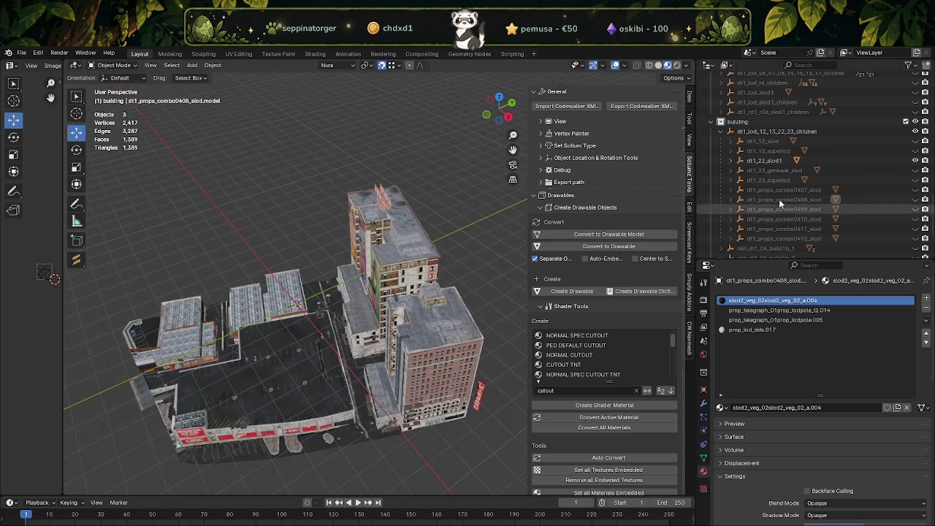
{"action": "left_click", "coordinate": [916, 160]}
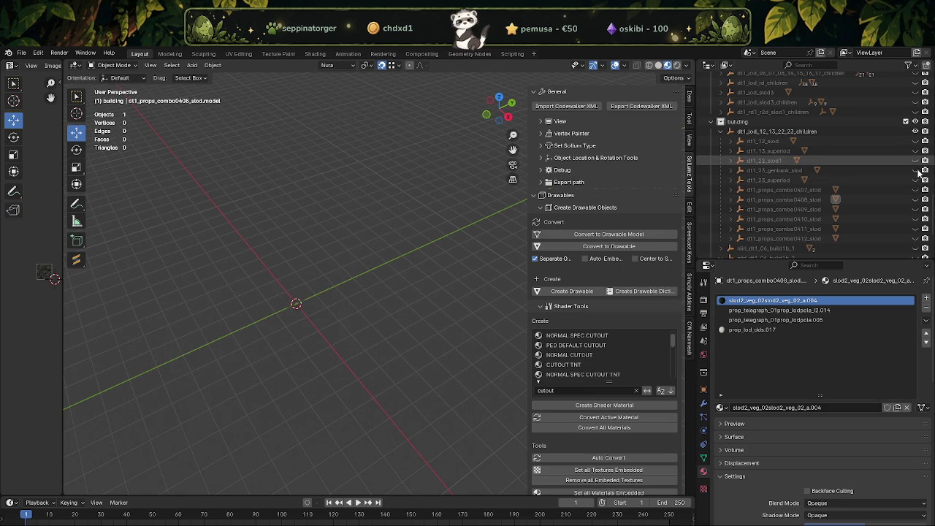
{"action": "left_click", "coordinate": [916, 170]}
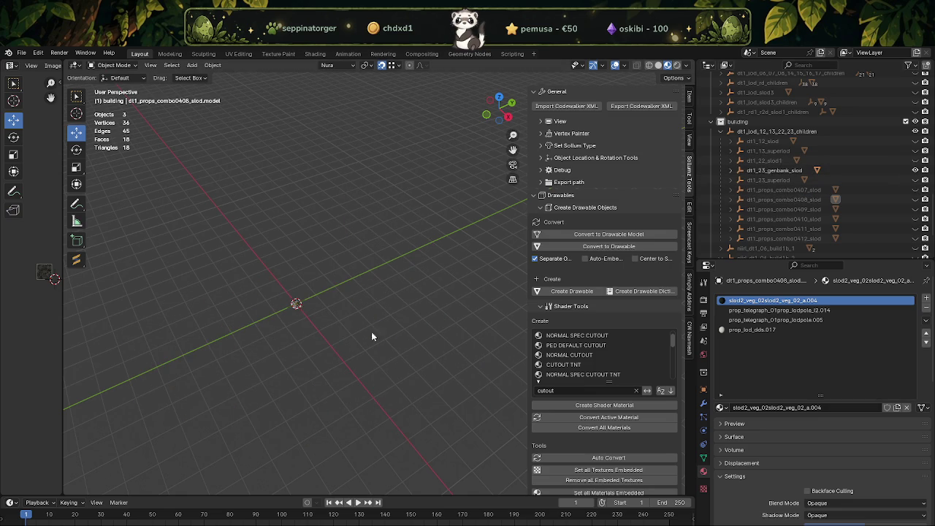
{"action": "middle_click_drag", "start_coordinate": [398, 330], "coordinate": [355, 336], "text": "shift"}
Preview dt1_23_superlod, then show only dt1_props_combo0407_slod's props and trees.
{"action": "left_click", "coordinate": [916, 170]}
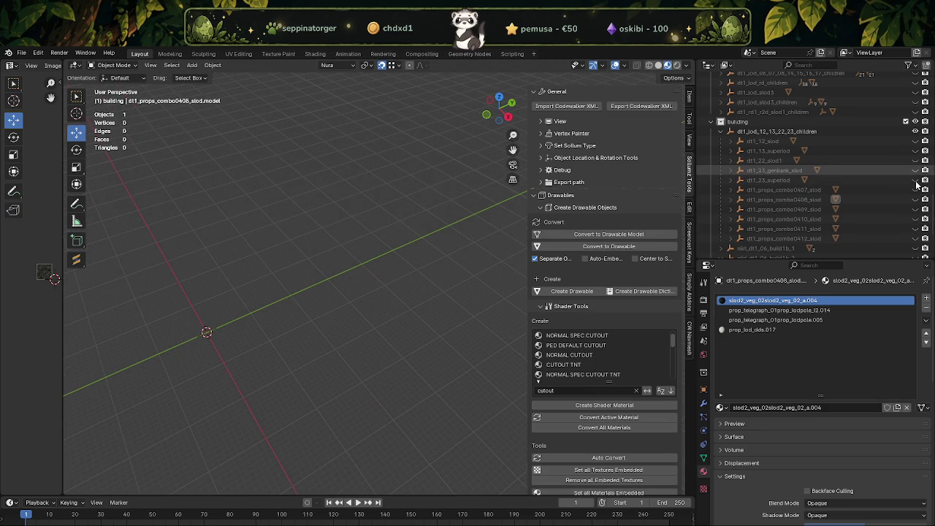
{"action": "left_click", "coordinate": [915, 180]}
{"action": "scroll", "coordinate": [261, 307], "scroll_direction": "down", "scroll_amount": 5}
{"action": "mouse_move", "coordinate": [262, 307]}
{"action": "middle_mouse_down"}
{"action": "mouse_move", "coordinate": [374, 296]}
{"action": "mouse_move", "coordinate": [460, 302]}
{"action": "mouse_move", "coordinate": [366, 326]}
{"action": "mouse_move", "coordinate": [295, 300]}
{"action": "mouse_move", "coordinate": [317, 318]}
{"action": "mouse_move", "coordinate": [387, 319]}
{"action": "middle_mouse_up"}
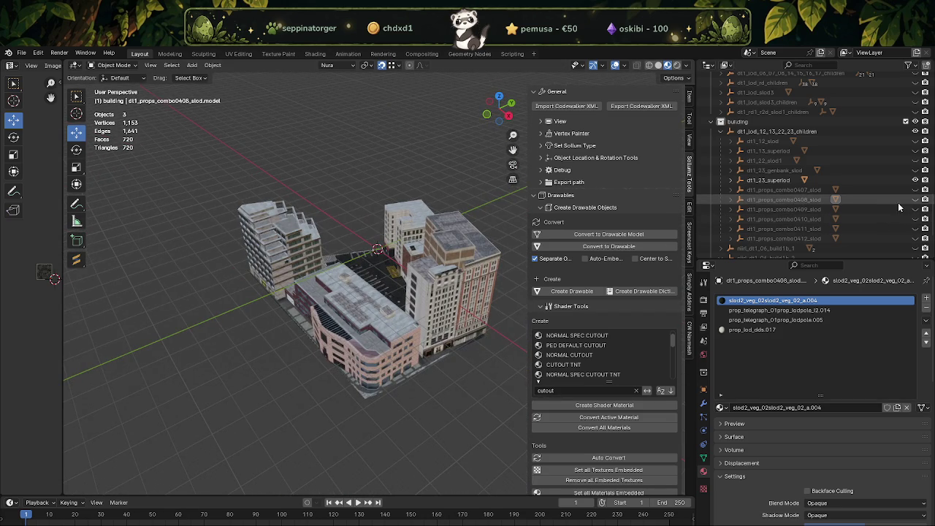
{"action": "left_click", "coordinate": [915, 181]}
{"action": "left_click", "coordinate": [916, 190]}
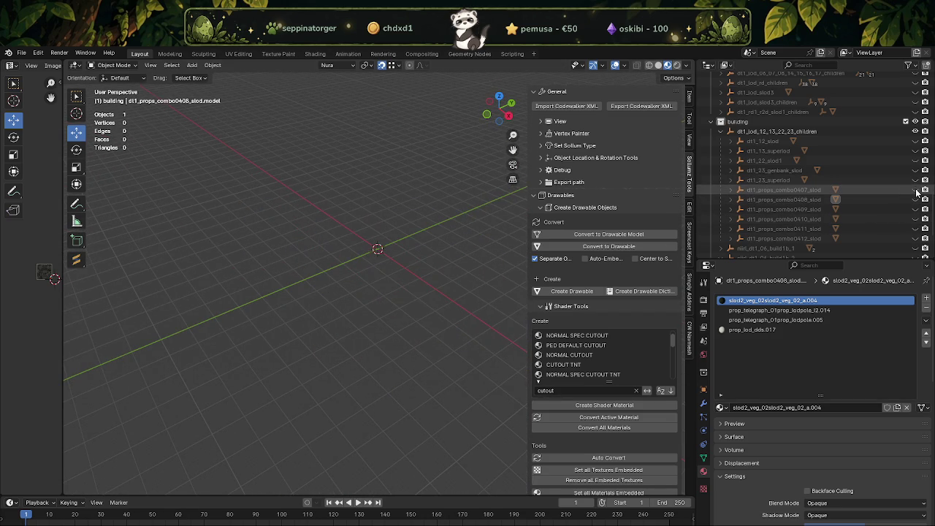
{"action": "mouse_move", "coordinate": [409, 314]}
{"action": "middle_mouse_down"}
{"action": "mouse_move", "coordinate": [341, 280]}
{"action": "mouse_move", "coordinate": [334, 247]}
{"action": "mouse_move", "coordinate": [358, 237]}
{"action": "mouse_move", "coordinate": [371, 269]}
{"action": "mouse_move", "coordinate": [359, 300]}
{"action": "mouse_move", "coordinate": [403, 357]}
{"action": "mouse_move", "coordinate": [355, 376]}
{"action": "mouse_move", "coordinate": [366, 353]}
{"action": "mouse_move", "coordinate": [471, 292]}
{"action": "mouse_move", "coordinate": [461, 260]}
{"action": "mouse_move", "coordinate": [444, 315]}
{"action": "mouse_move", "coordinate": [471, 352]}
{"action": "middle_mouse_up"}
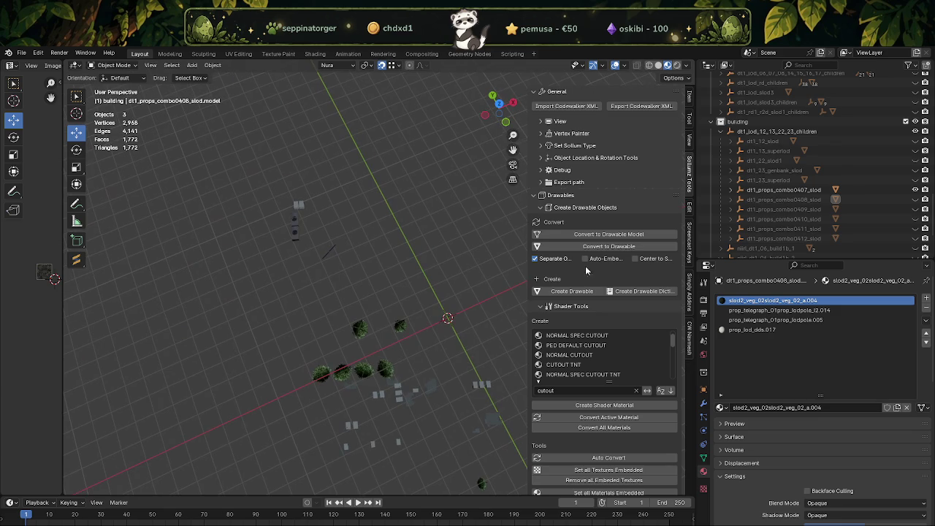
Show only dt1_props_combo0409_slod's trees, select that model, and move the CodeWalker window aside.
{"action": "left_click", "coordinate": [916, 200]}
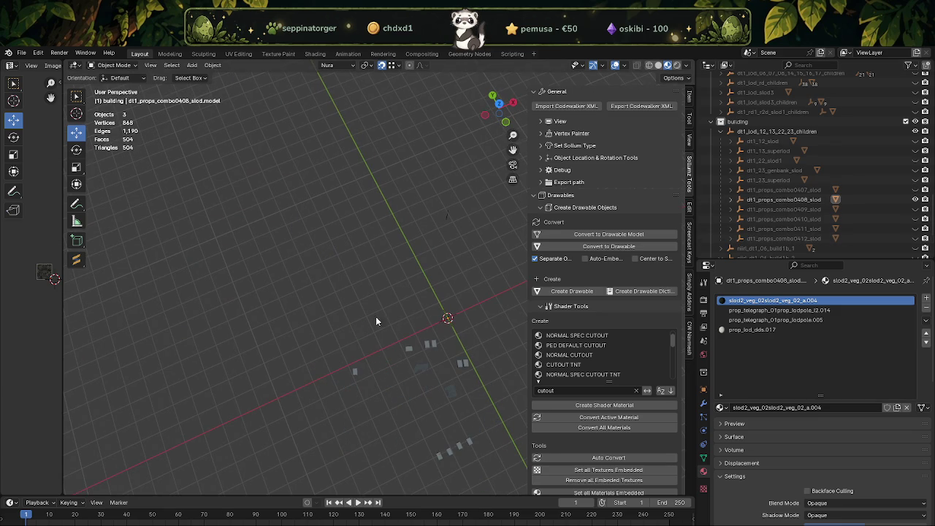
{"action": "middle_click_drag", "start_coordinate": [377, 317], "coordinate": [365, 274]}
{"action": "left_click", "coordinate": [916, 209]}
{"action": "mouse_move", "coordinate": [384, 274]}
{"action": "middle_mouse_down"}
{"action": "mouse_move", "coordinate": [298, 255]}
{"action": "mouse_move", "coordinate": [431, 190]}
{"action": "mouse_move", "coordinate": [327, 250]}
{"action": "mouse_move", "coordinate": [292, 255]}
{"action": "middle_mouse_up"}
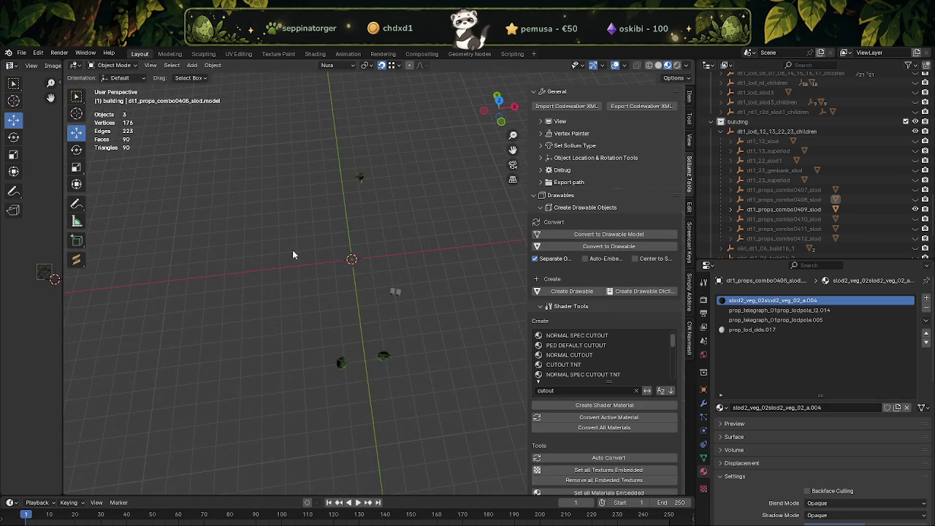
{"action": "left_click", "coordinate": [386, 356]}
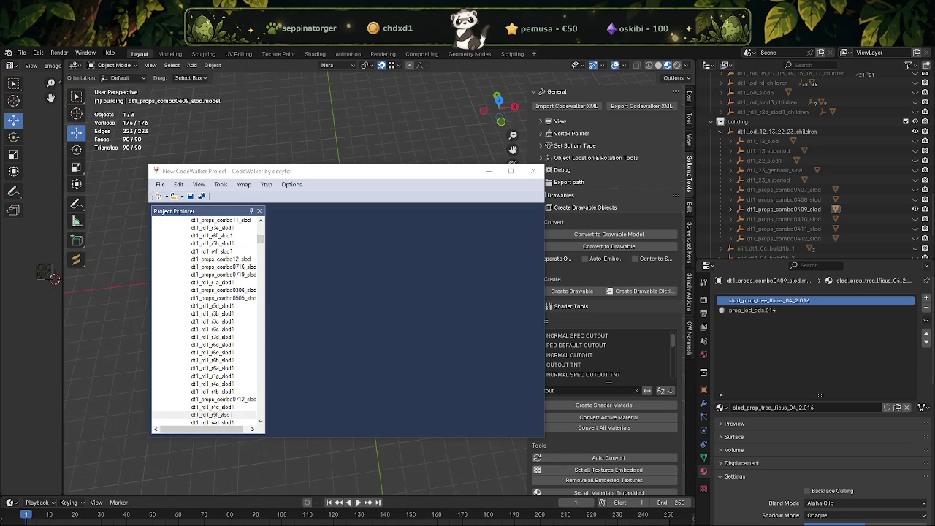
{"action": "left_click_drag", "start_coordinate": [241, 171], "coordinate": [134, 171]}
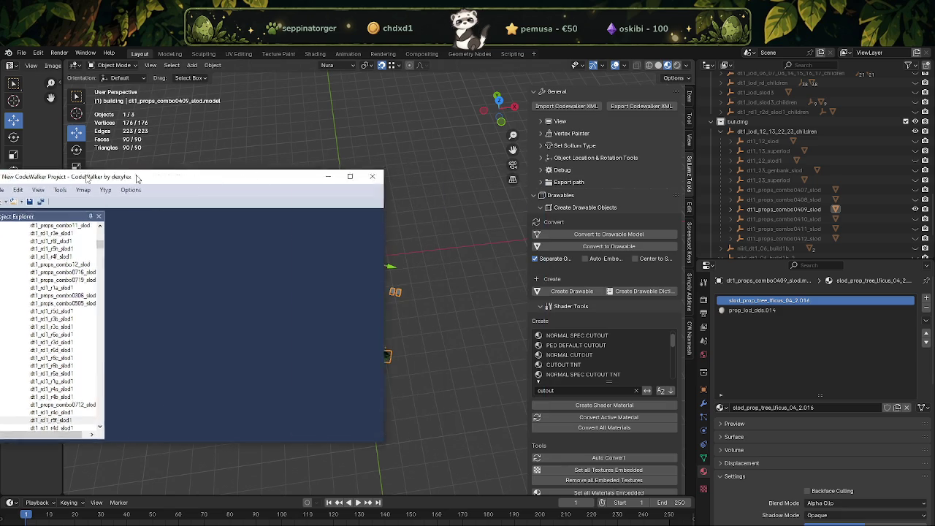
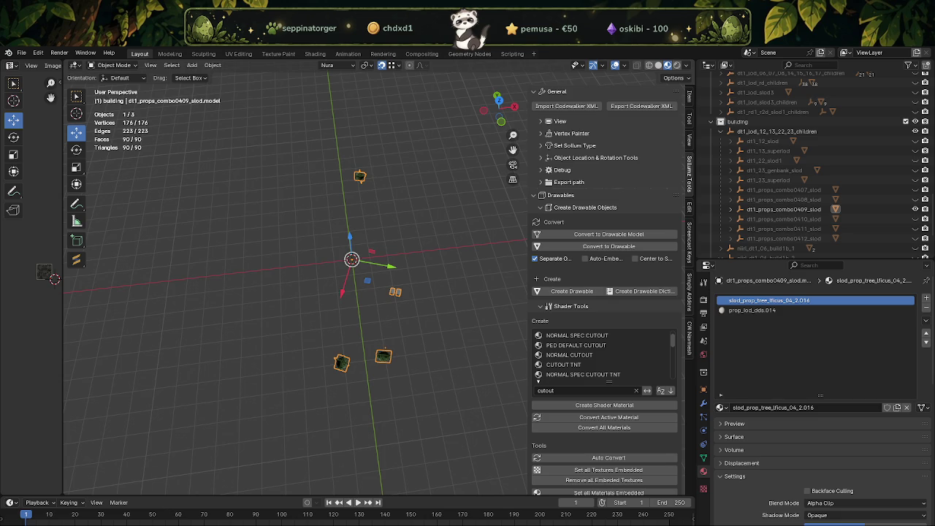
Hide the dt1_props_combo0409_slod pieces, then show and select dt1_props_combo0410_slod in the outliner.
{"action": "key", "text": "alt+Tab"}
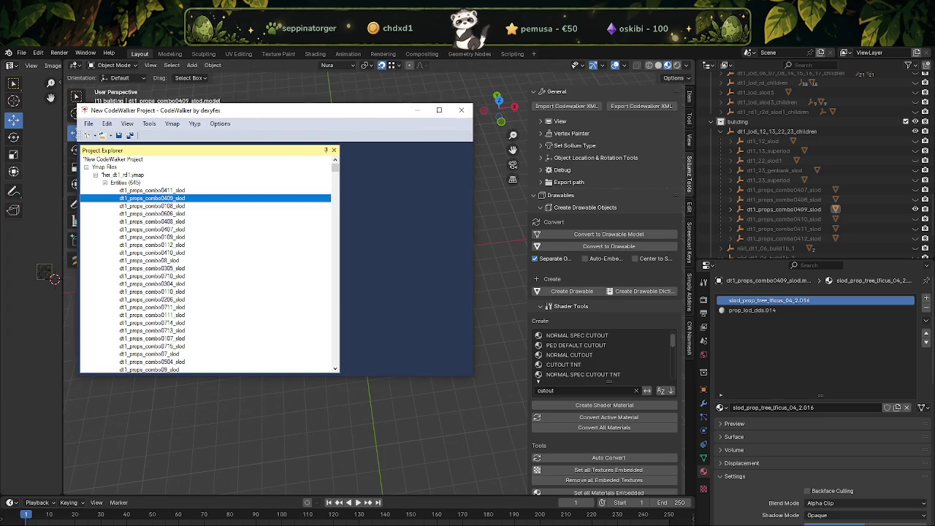
{"action": "left_click", "coordinate": [44, 173]}
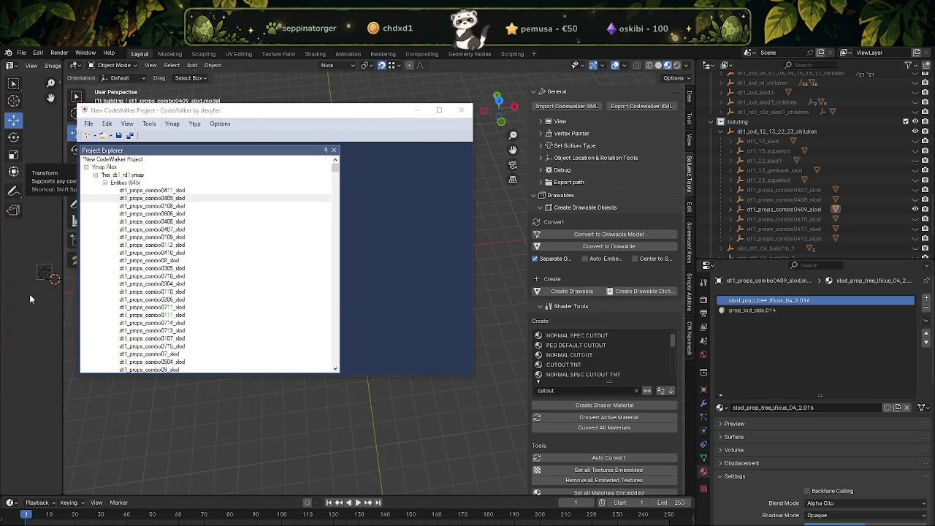
{"action": "left_click", "coordinate": [915, 210]}
{"action": "left_click", "coordinate": [916, 219]}
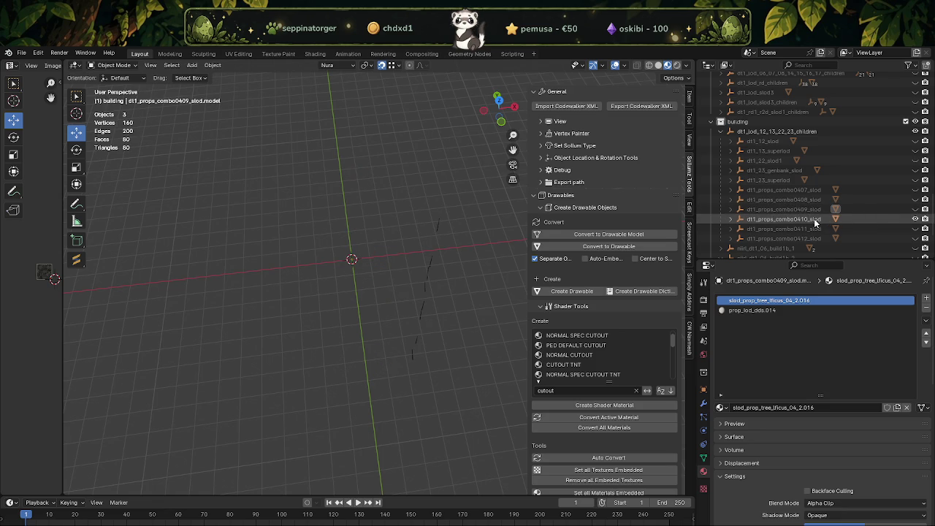
{"action": "left_click", "coordinate": [775, 220]}
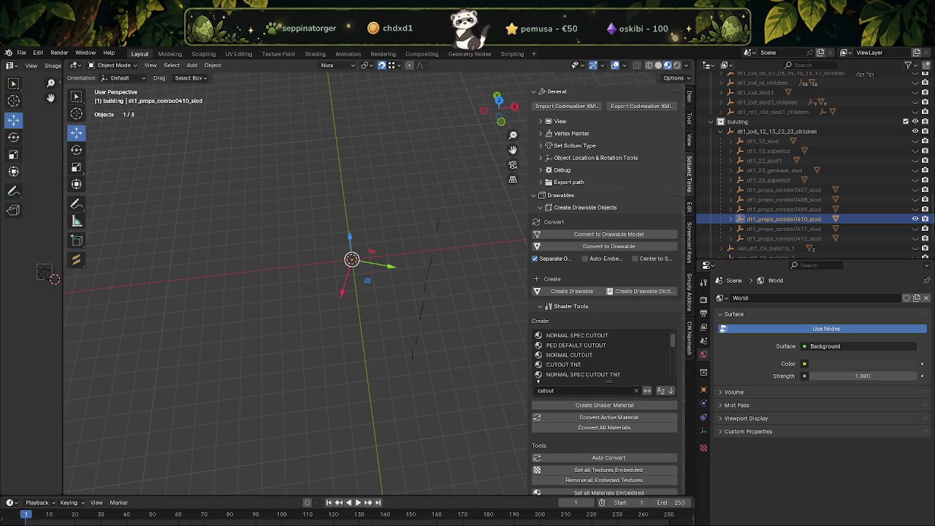
Show the dt1_props_combo0411_slod pieces and pick the matching entity in CodeWalker's narrowed project list.
{"action": "key", "text": "alt+Tab"}
{"action": "left_click_drag", "start_coordinate": [374, 266], "coordinate": [318, 266]}
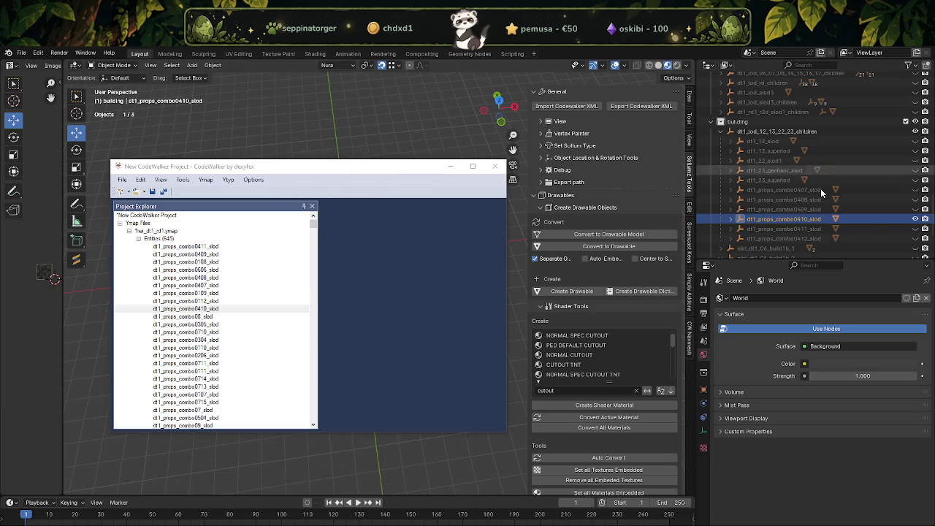
{"action": "left_click", "coordinate": [917, 231]}
{"action": "left_click", "coordinate": [916, 229]}
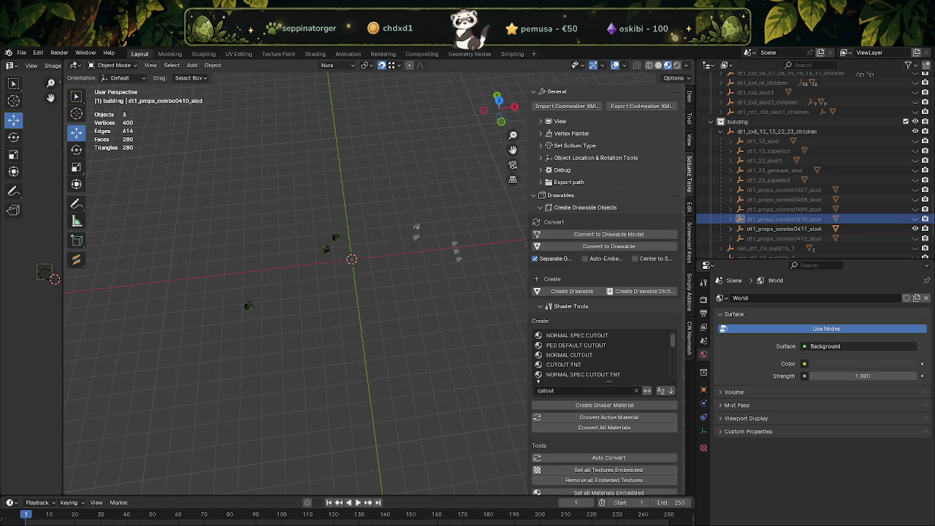
{"action": "left_click", "coordinate": [446, 516]}
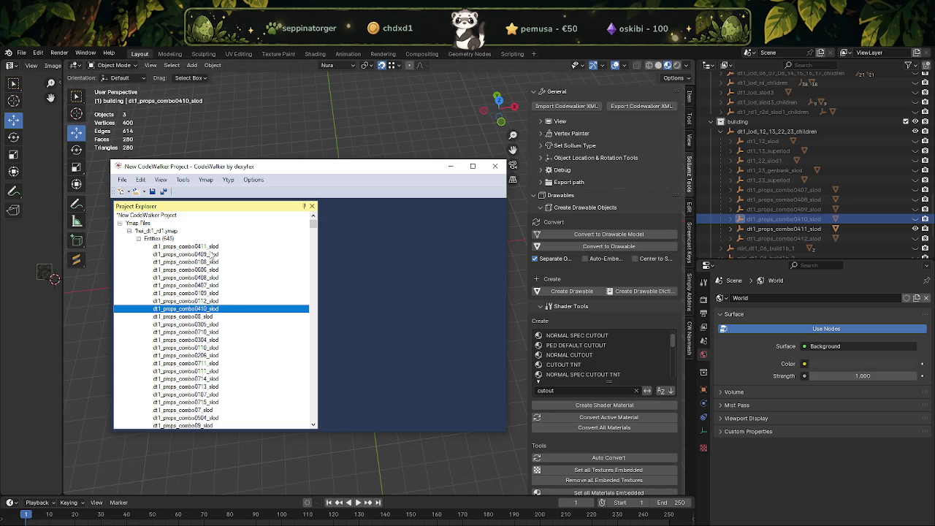
{"action": "left_click", "coordinate": [209, 249]}
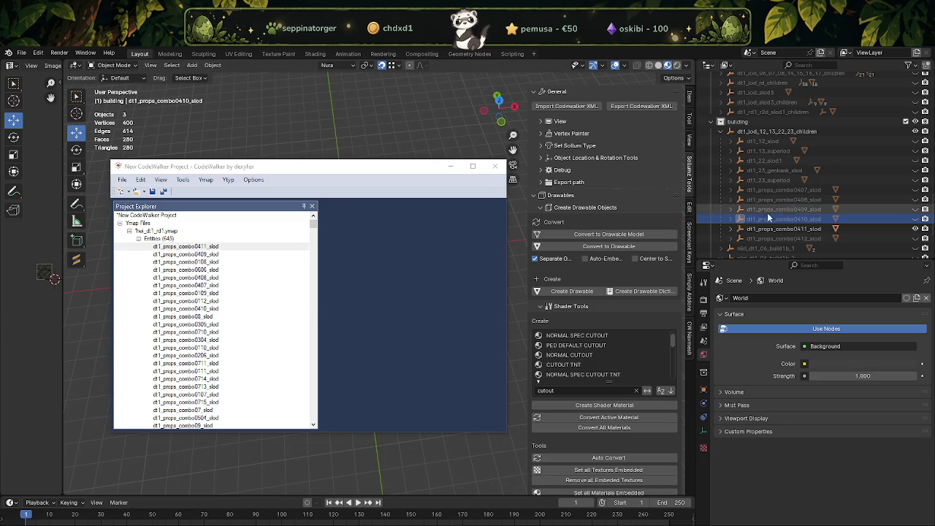
{"action": "left_click", "coordinate": [916, 229]}
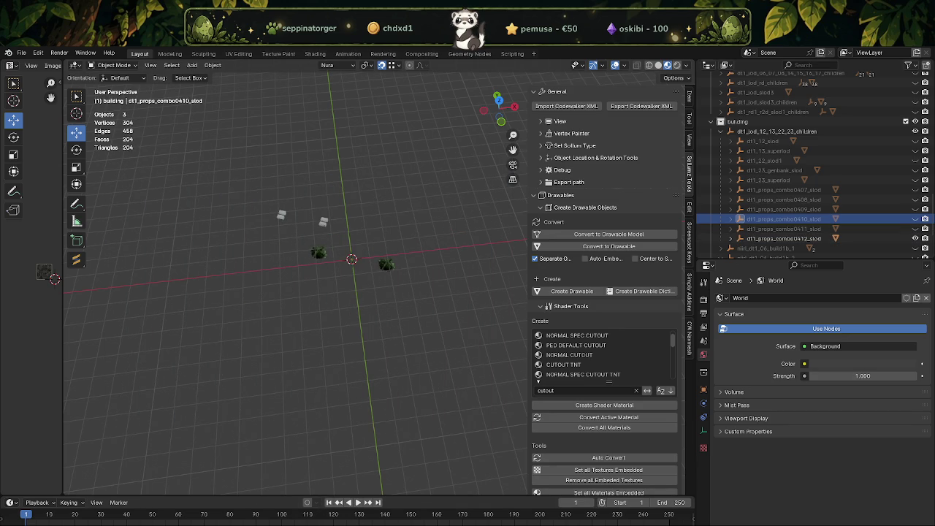
{"action": "left_click", "coordinate": [443, 500]}
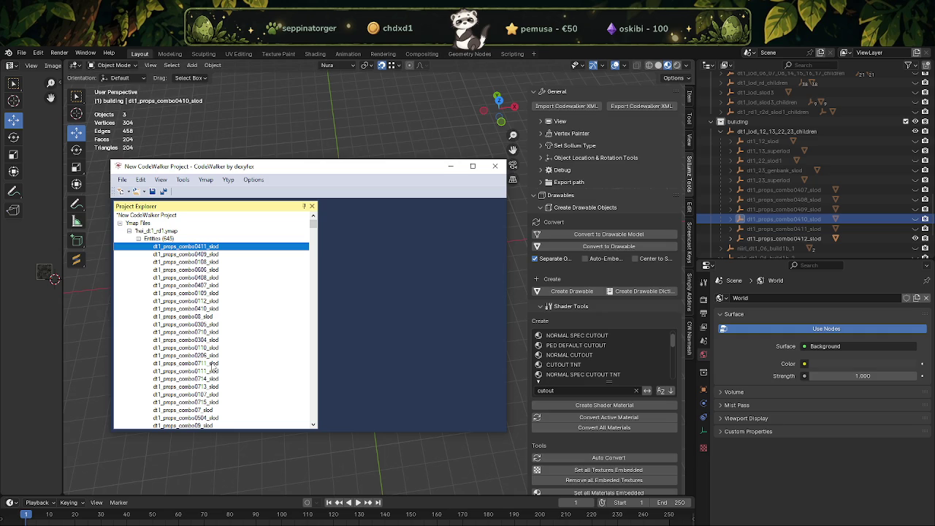
Pick dt1_props_combo0412_slod in CodeWalker's entity list, then unhide all dt1_lod_12_13_22_23_children pieces in Blender.
{"action": "scroll", "coordinate": [212, 369], "scroll_direction": "down", "scroll_amount": 2}
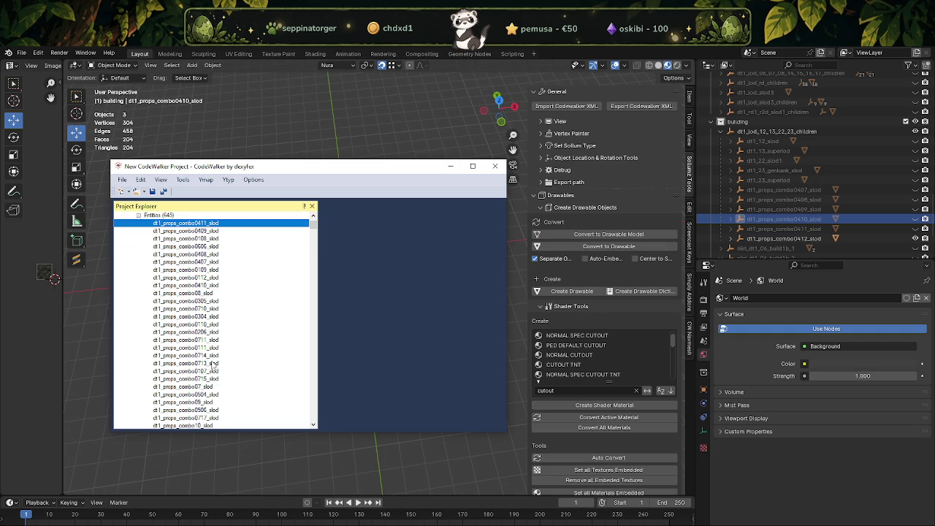
{"action": "scroll", "coordinate": [213, 367], "scroll_direction": "down", "scroll_amount": 1}
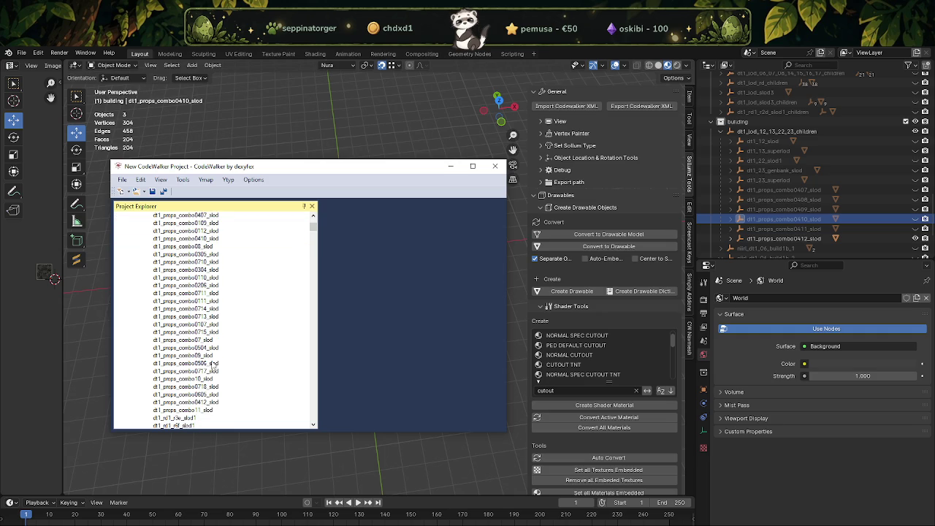
{"action": "left_click", "coordinate": [174, 403]}
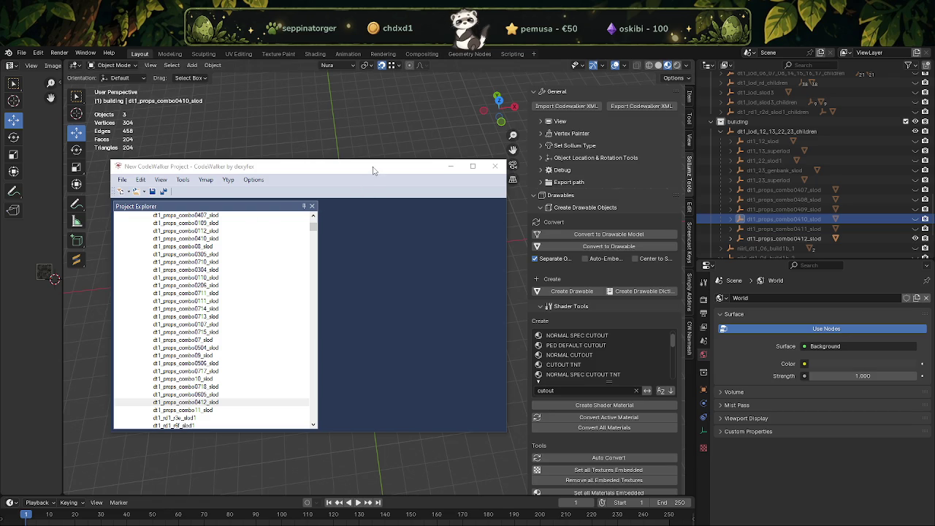
{"action": "left_click", "coordinate": [440, 285]}
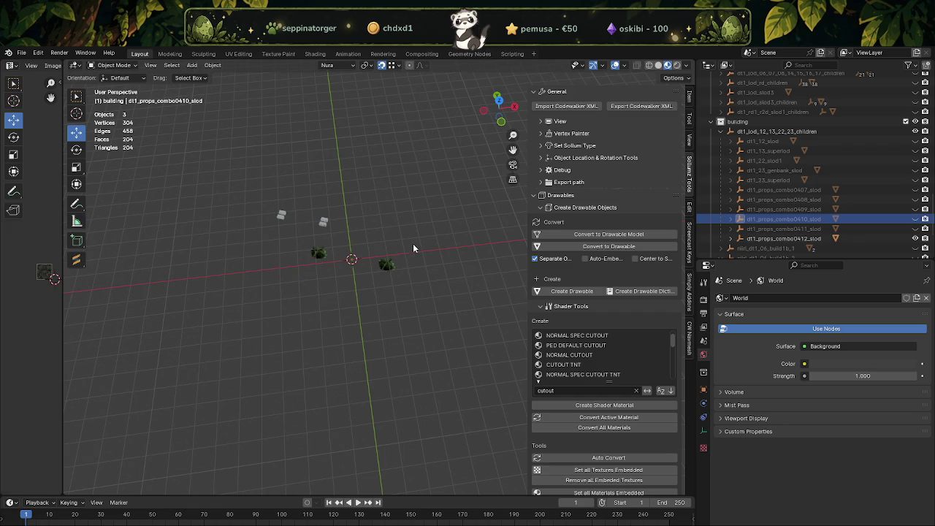
{"action": "key", "text": "alt+Tab"}
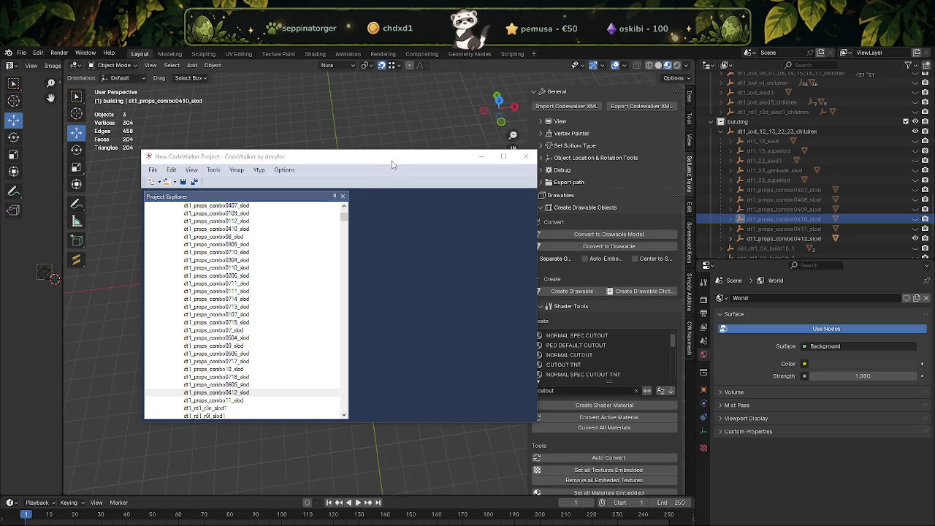
{"action": "left_click", "coordinate": [916, 132]}
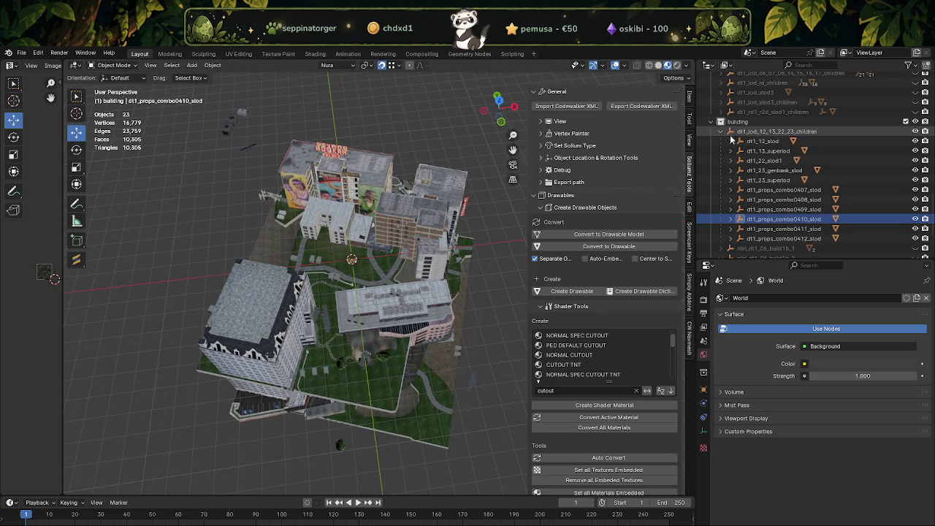
Collapse and select the dt1_lod_12_13_22_23_children collection and export it via Export Codewalker XML.
{"action": "left_click", "coordinate": [721, 132]}
{"action": "left_click", "coordinate": [776, 170]}
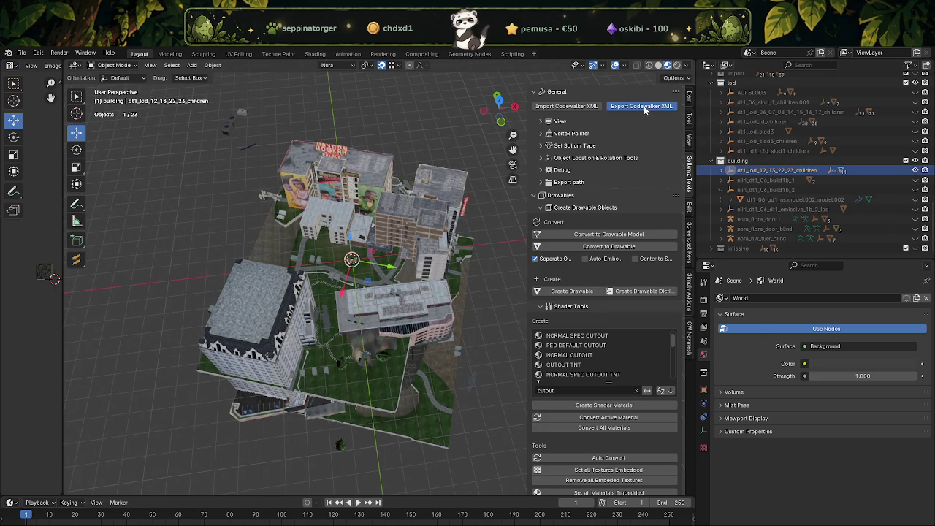
{"action": "left_click", "coordinate": [641, 106]}
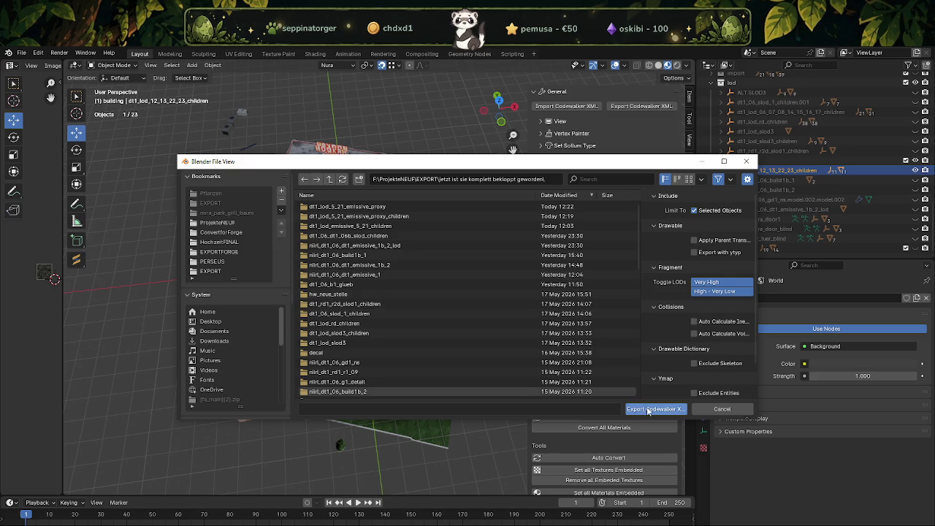
{"action": "left_click", "coordinate": [654, 409]}
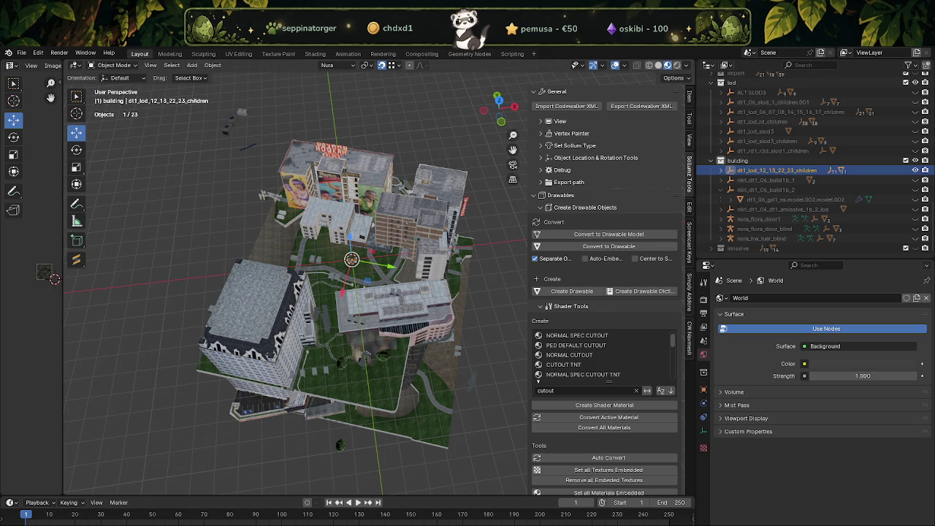
{"action": "mouse_move", "coordinate": [369, 521]}
{"action": "left_click", "coordinate": [284, 504]}
Preview dt1_lod_12_13_22_23_children.ydd from mods\park_forge, then close the viewer and RPF Explorer.
{"action": "left_click", "coordinate": [369, 505]}
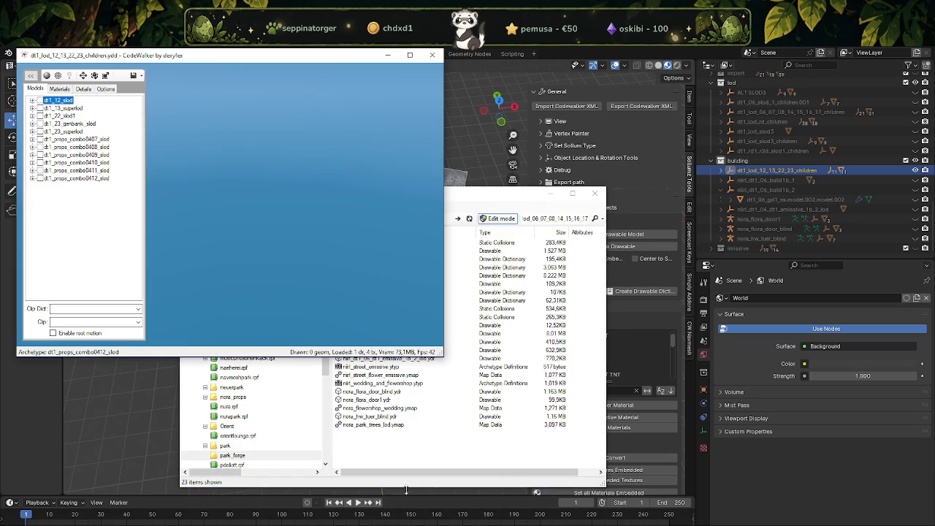
{"action": "left_click", "coordinate": [389, 54]}
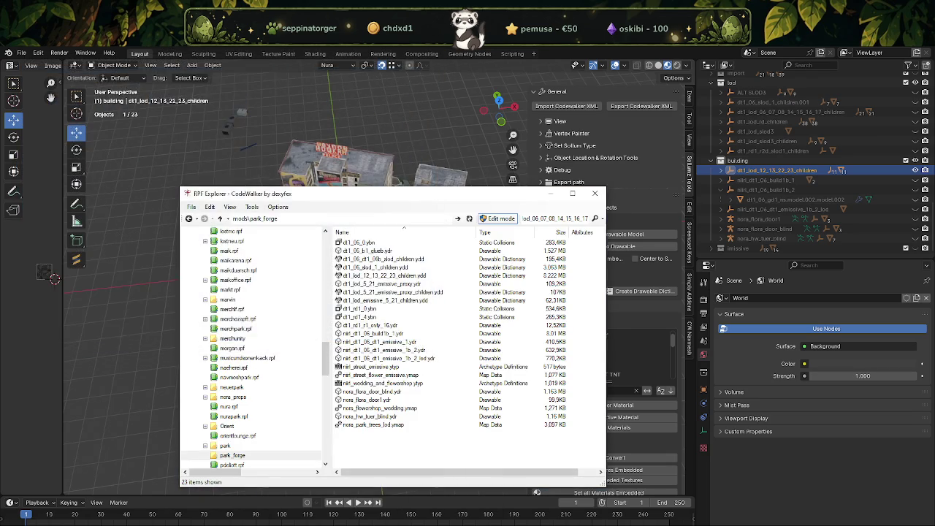
{"action": "left_click", "coordinate": [419, 509]}
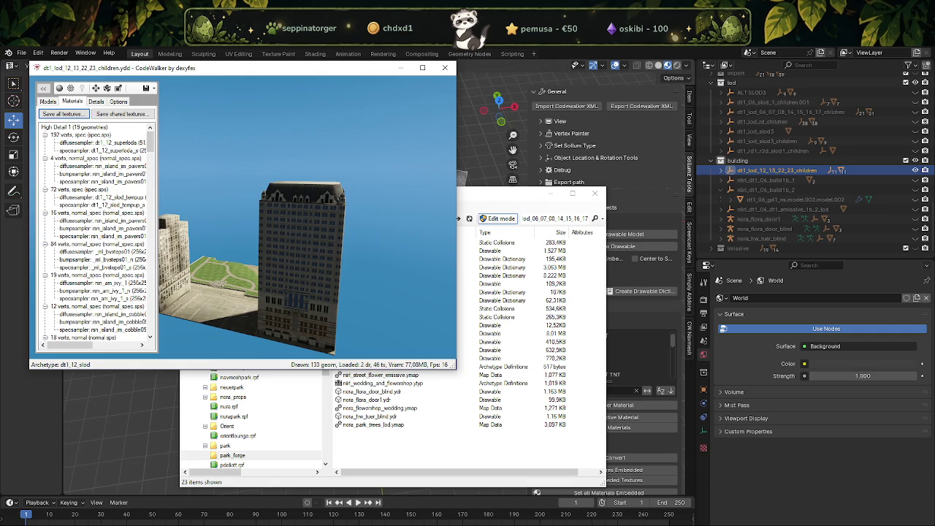
{"action": "left_click", "coordinate": [447, 69]}
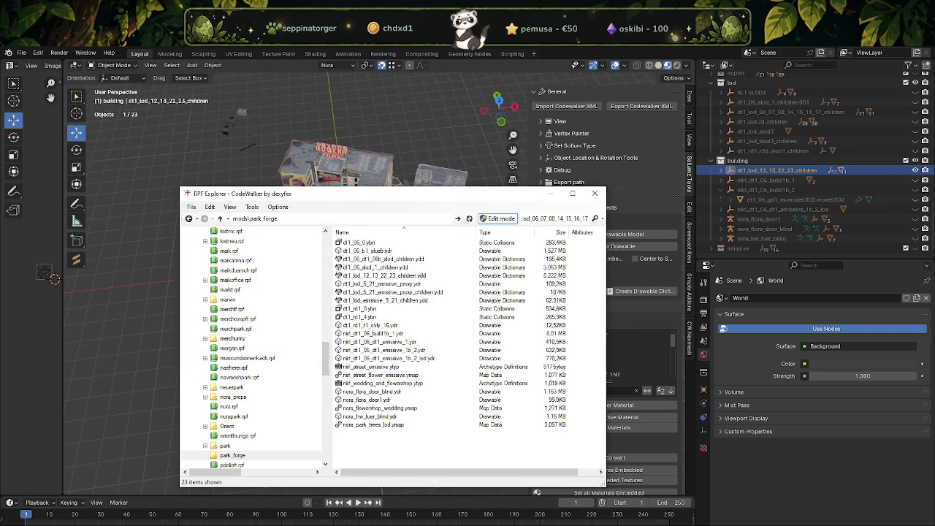
{"action": "key", "text": "alt+F4"}
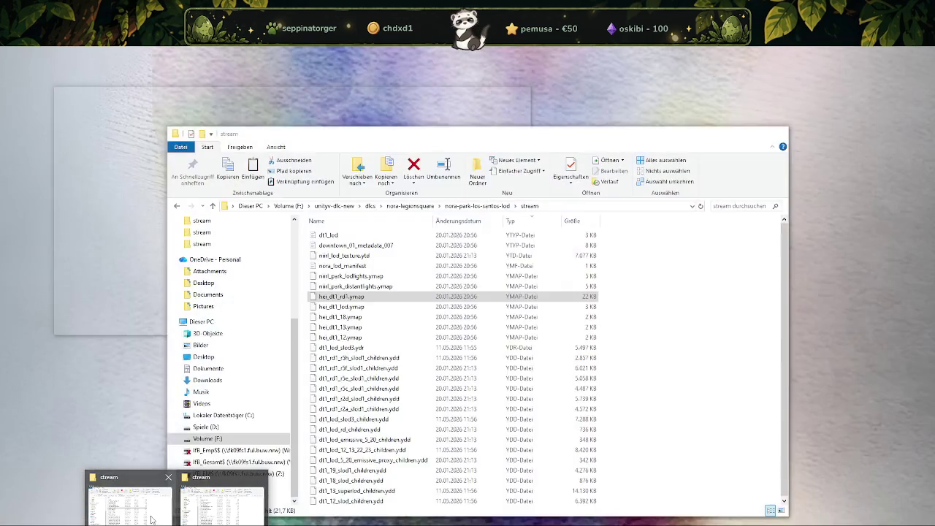
Go up to the Volume (F:) drive and open the ProjekteNEUF folder.
{"action": "left_click", "coordinate": [152, 519]}
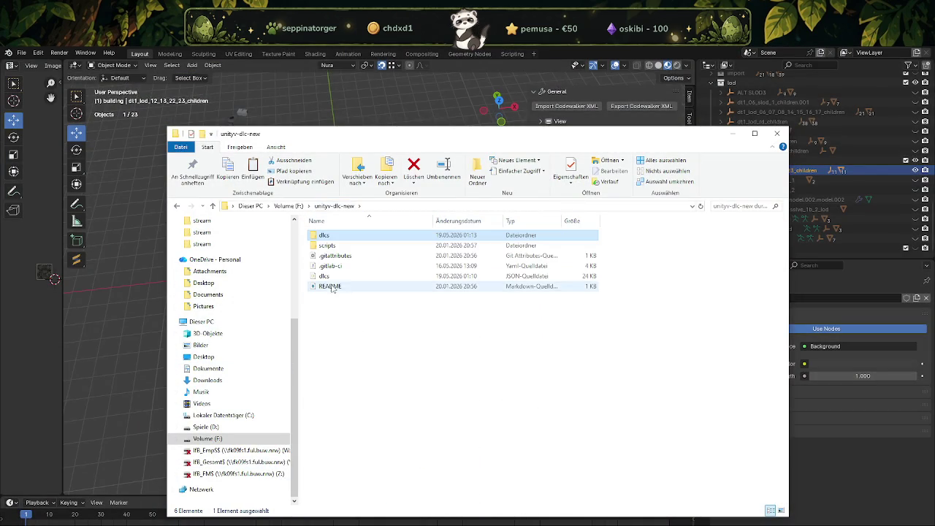
{"action": "left_click", "coordinate": [288, 206]}
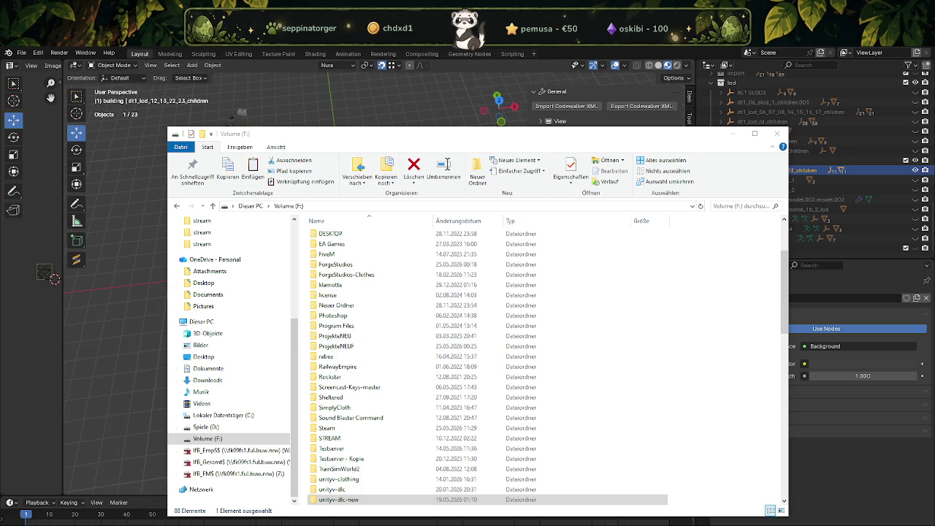
{"action": "scroll", "coordinate": [351, 310], "scroll_direction": "up", "scroll_amount": 3}
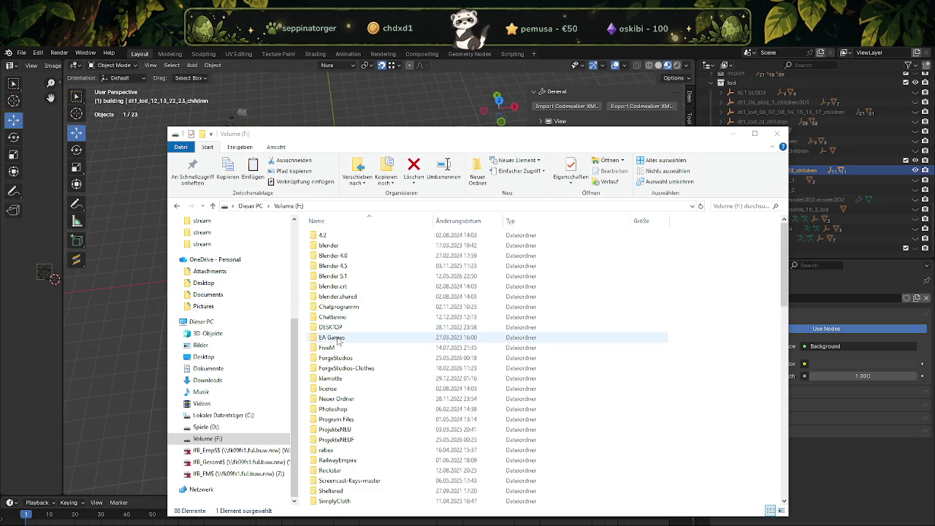
{"action": "scroll", "coordinate": [343, 351], "scroll_direction": "down", "scroll_amount": 3}
{"action": "scroll", "coordinate": [343, 350], "scroll_direction": "down", "scroll_amount": 3}
{"action": "scroll", "coordinate": [344, 351], "scroll_direction": "up", "scroll_amount": 3}
{"action": "scroll", "coordinate": [343, 352], "scroll_direction": "up", "scroll_amount": 3}
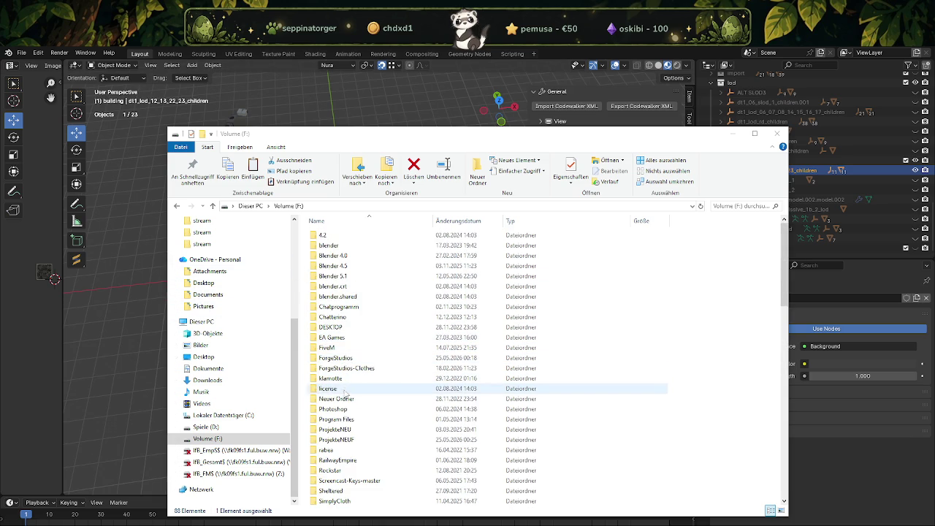
{"action": "double_click", "coordinate": [340, 441]}
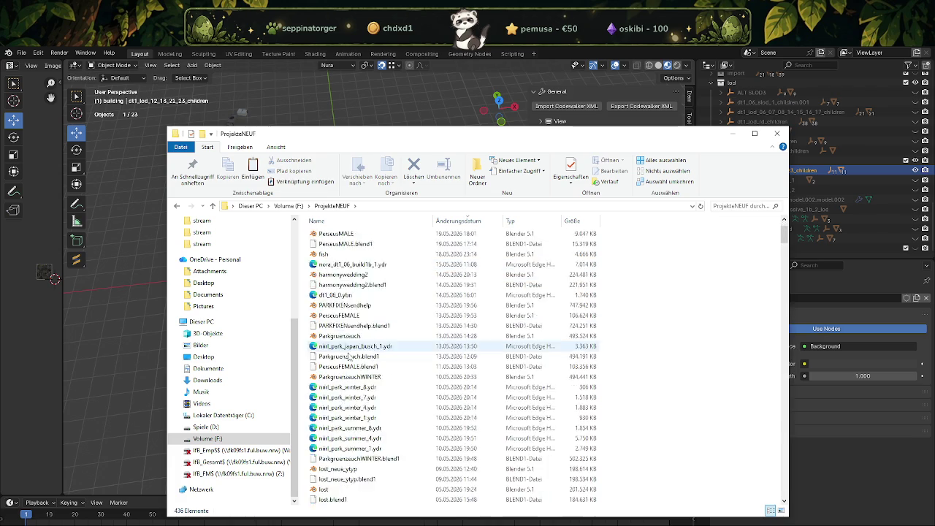
Open the EXPORT folder and its subfolder holding the latest exports.
{"action": "scroll", "coordinate": [349, 380], "scroll_direction": "down", "scroll_amount": 5}
{"action": "scroll", "coordinate": [358, 388], "scroll_direction": "down", "scroll_amount": 5}
{"action": "scroll", "coordinate": [365, 391], "scroll_direction": "down", "scroll_amount": 5}
{"action": "scroll", "coordinate": [376, 397], "scroll_direction": "down", "scroll_amount": 5}
{"action": "scroll", "coordinate": [376, 397], "scroll_direction": "down", "scroll_amount": 5}
{"action": "scroll", "coordinate": [375, 395], "scroll_direction": "down", "scroll_amount": 5}
{"action": "scroll", "coordinate": [374, 395], "scroll_direction": "down", "scroll_amount": 5}
{"action": "scroll", "coordinate": [374, 393], "scroll_direction": "down", "scroll_amount": 5}
{"action": "scroll", "coordinate": [374, 394], "scroll_direction": "down", "scroll_amount": 3}
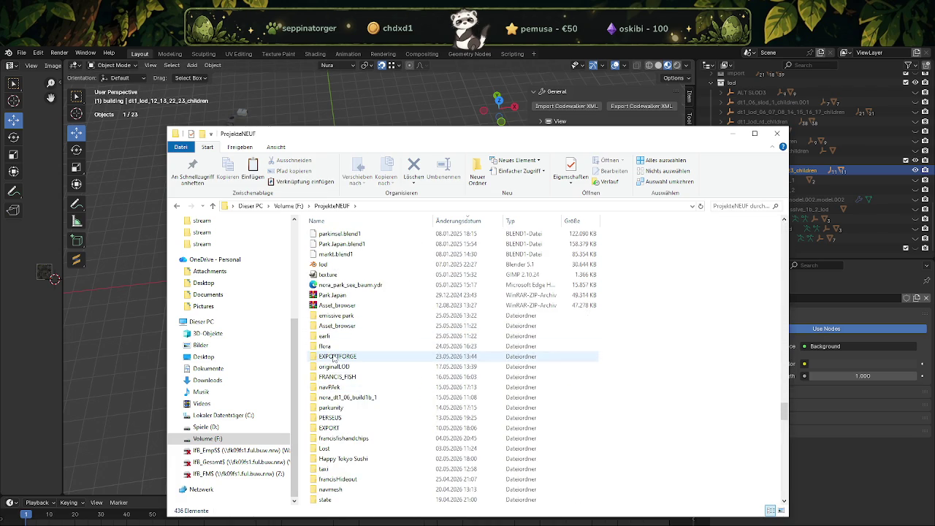
{"action": "scroll", "coordinate": [334, 350], "scroll_direction": "down", "scroll_amount": 3}
{"action": "left_click", "coordinate": [336, 337]}
{"action": "double_click", "coordinate": [337, 337]}
{"action": "scroll", "coordinate": [380, 314], "scroll_direction": "down", "scroll_amount": 10}
{"action": "scroll", "coordinate": [382, 312], "scroll_direction": "down", "scroll_amount": 1}
{"action": "double_click", "coordinate": [381, 307]}
Copy dt1_lod_12_13_22_23_children.ydd into the nora_ls_park_lod stream folder, replacing the existing file.
{"action": "left_click", "coordinate": [378, 237]}
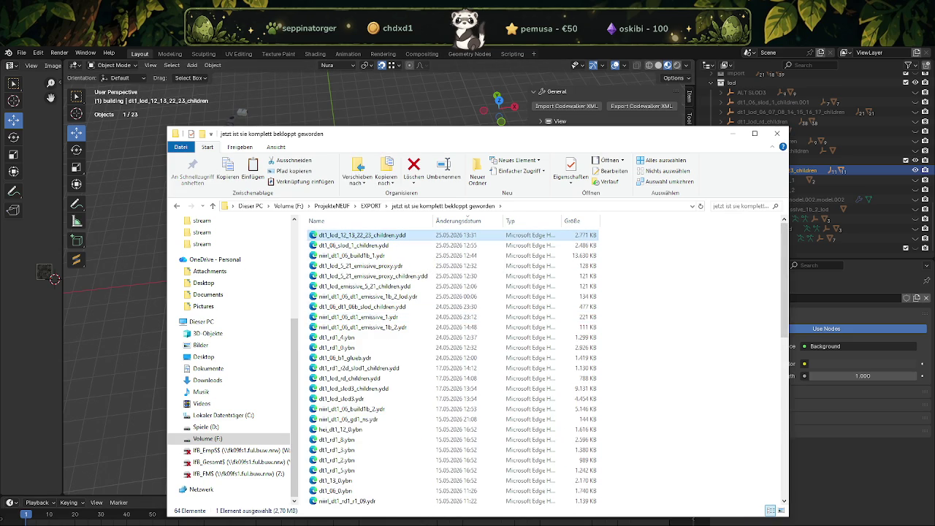
{"action": "left_click_drag", "start_coordinate": [361, 235], "coordinate": [248, 457]}
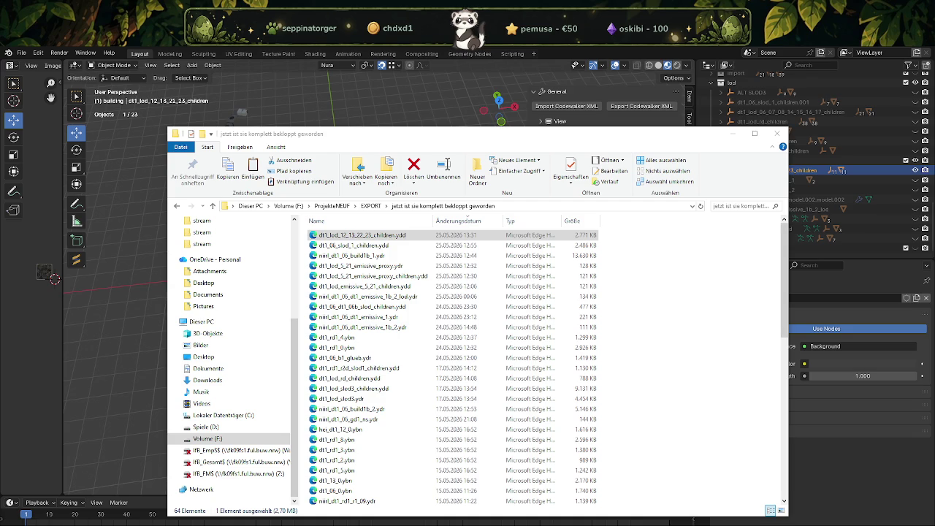
{"action": "key", "text": "alt+Tab"}
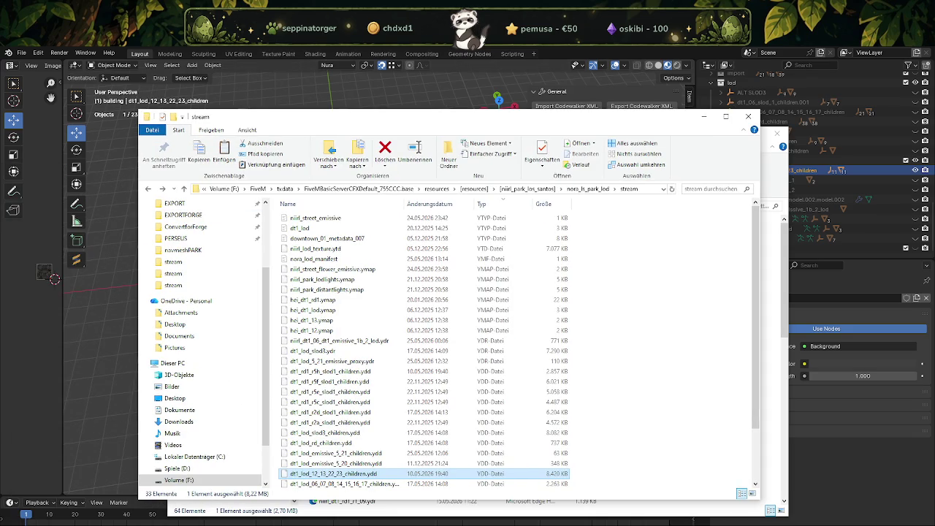
{"action": "key", "text": "ctrl+v"}
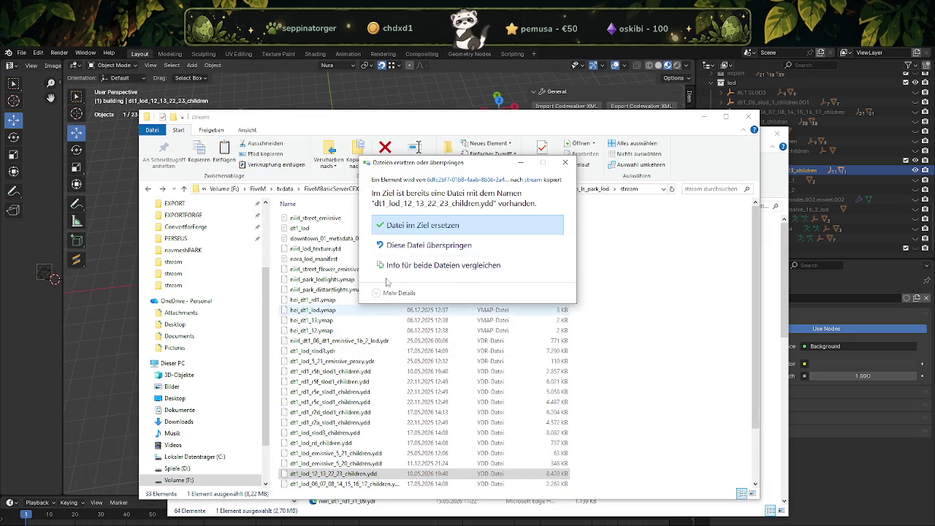
{"action": "left_click", "coordinate": [438, 226]}
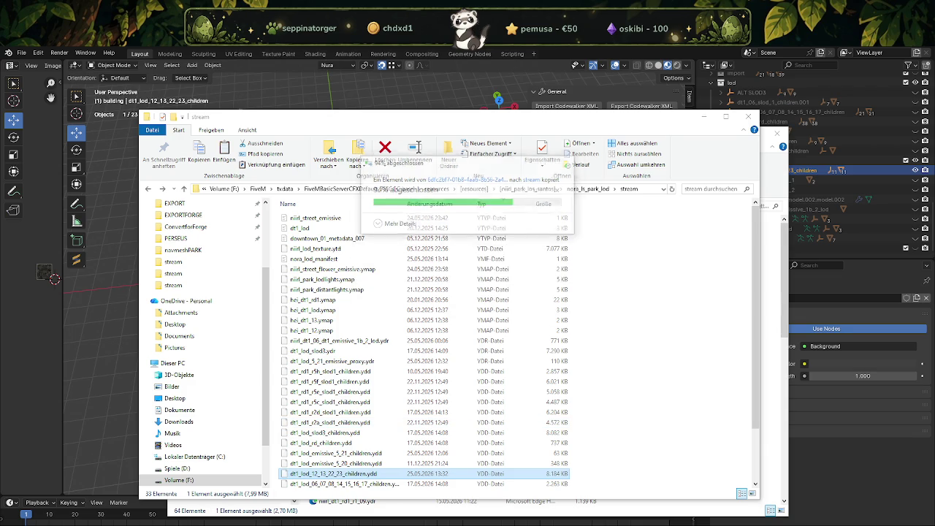
{"action": "left_click", "coordinate": [649, 505]}
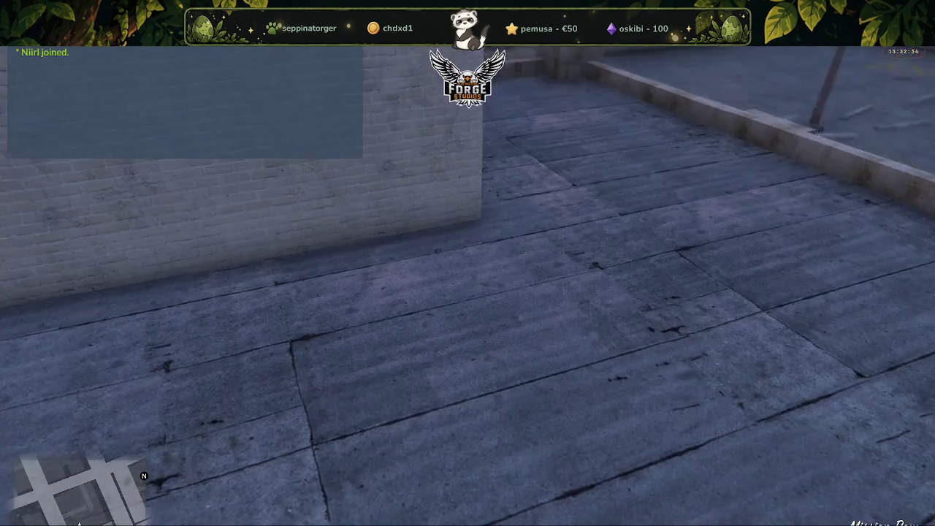
Check the map, walk onto the parking deck, and toggle noclip from the admin menu.
{"action": "key", "text": "Escape"}
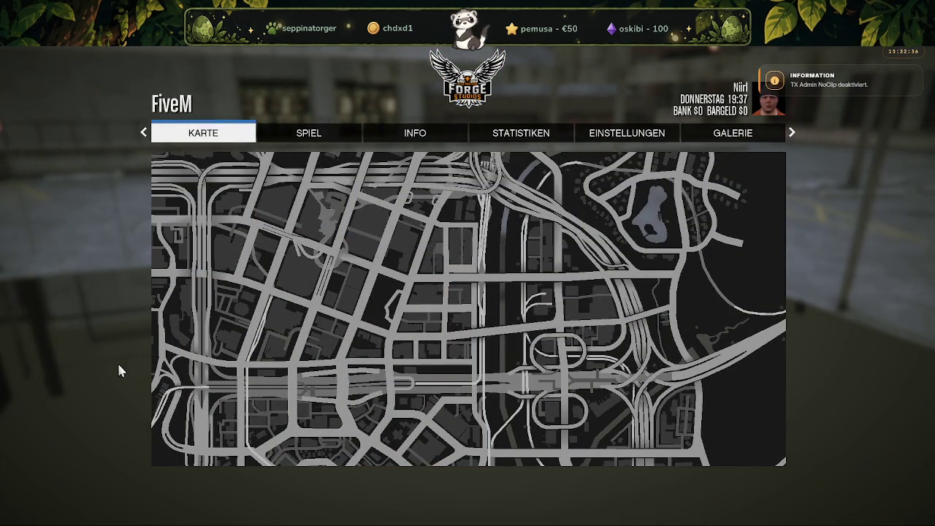
{"action": "key", "text": "Escape"}
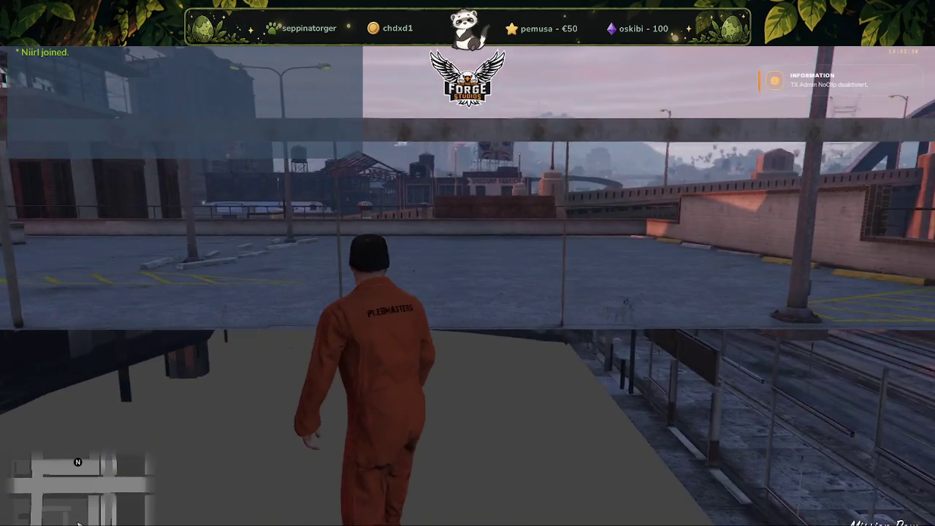
{"action": "key", "text": "w"}
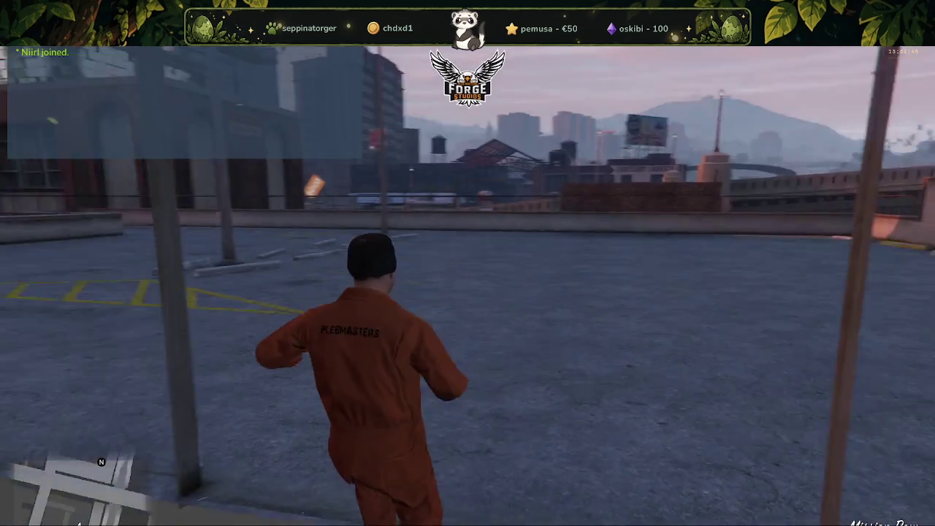
{"action": "key", "text": "F1"}
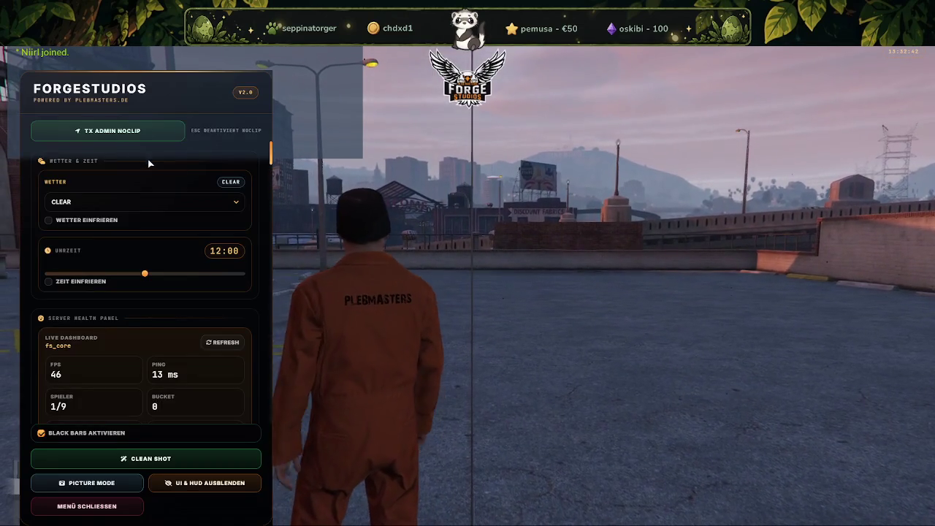
{"action": "left_click", "coordinate": [134, 138]}
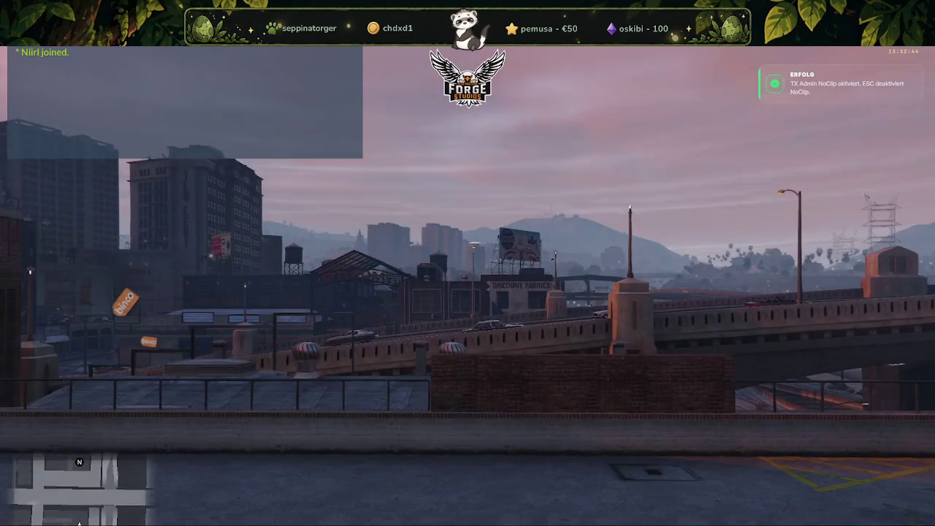
{"action": "key", "text": "Escape"}
{"action": "key", "text": "Escape"}
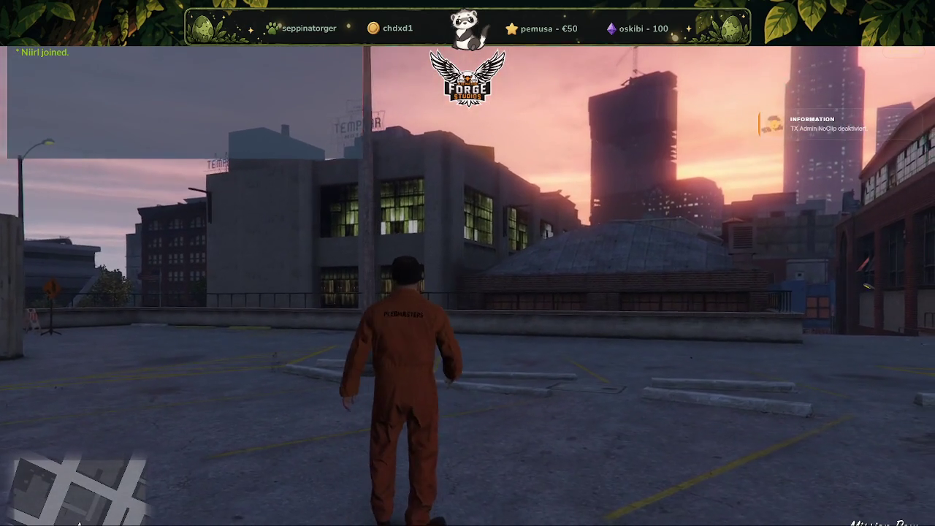
Exit the game with the quit command in the F8 console.
{"action": "key", "text": "F8"}
{"action": "type", "text": "quit"}
{"action": "key", "text": "Return"}
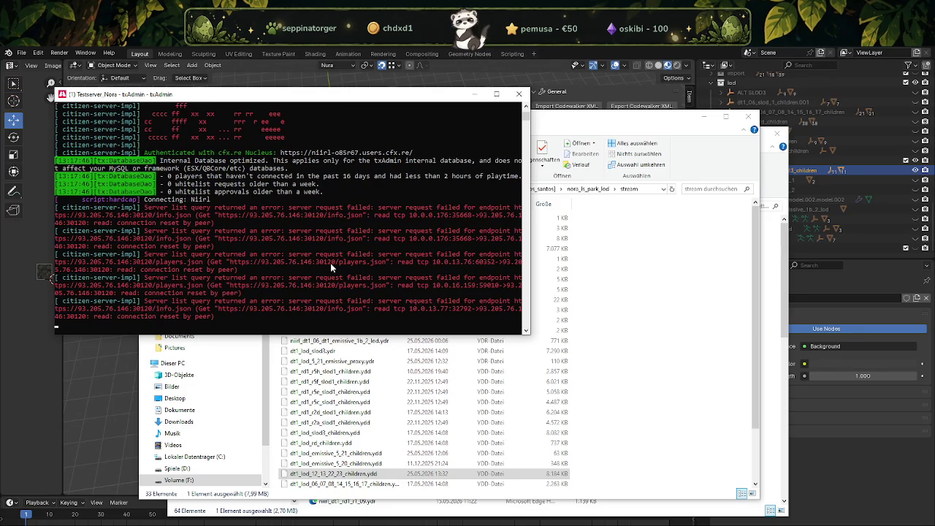
Shut down FXServer from the txAdmin console so the server restarts with the updated files.
{"action": "left_click", "coordinate": [517, 96]}
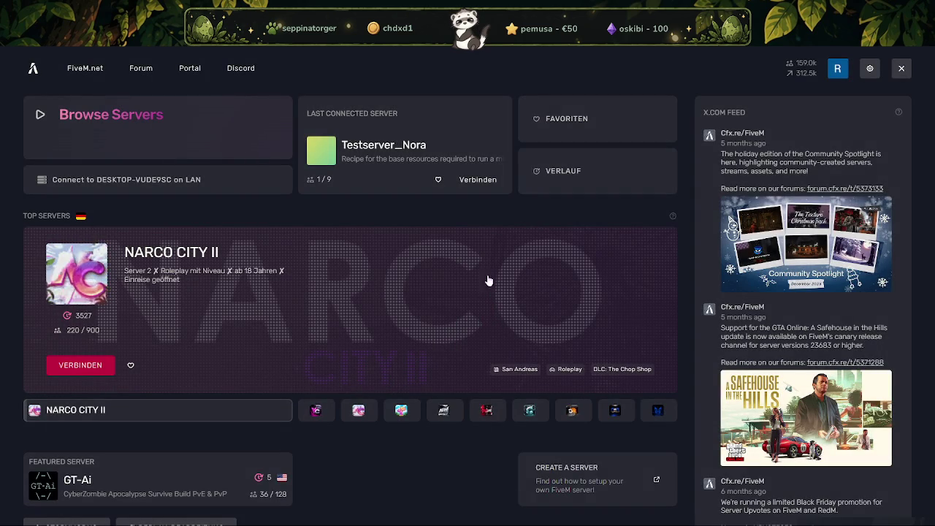
Connect to Testserver_Nora under Last Connected Server.
{"action": "left_click", "coordinate": [478, 179]}
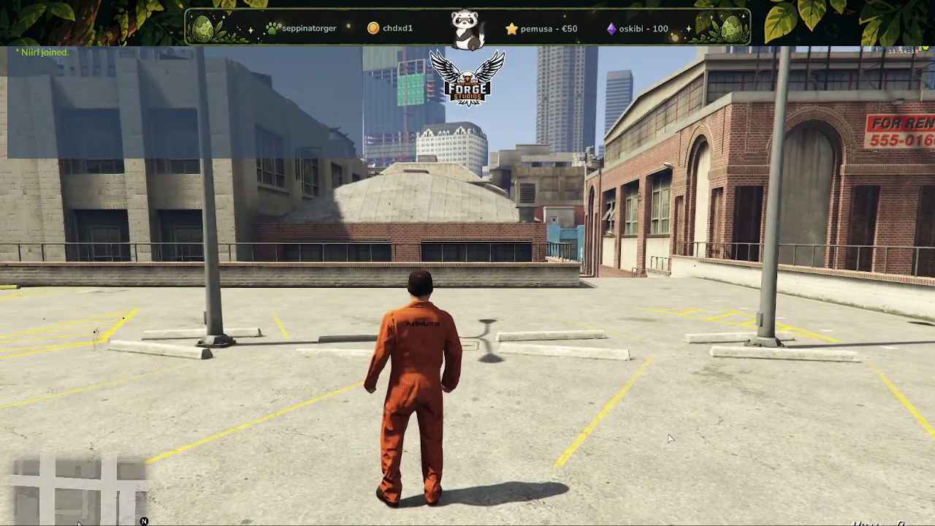
Noclip up over downtown past the Templar Hotel and fly over the park with pink trees.
{"action": "left_click", "coordinate": [108, 131]}
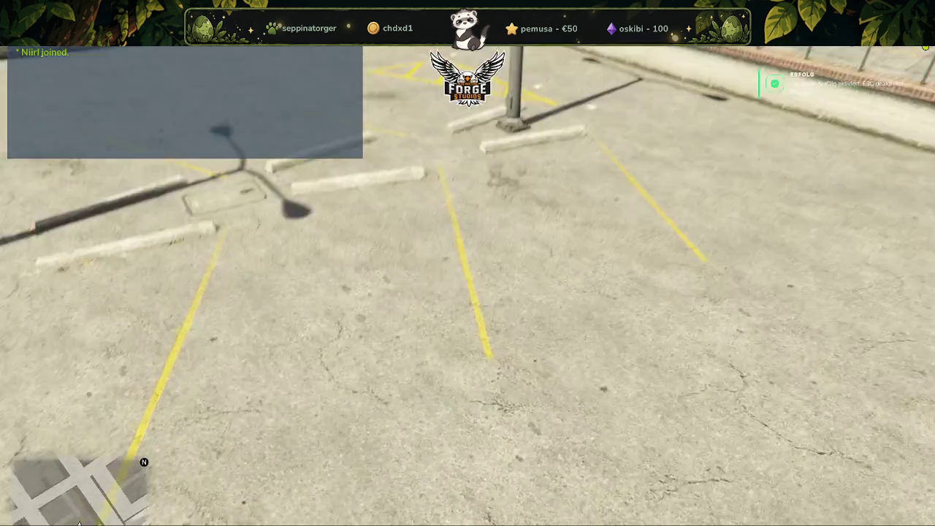
{"action": "key", "text": "w"}
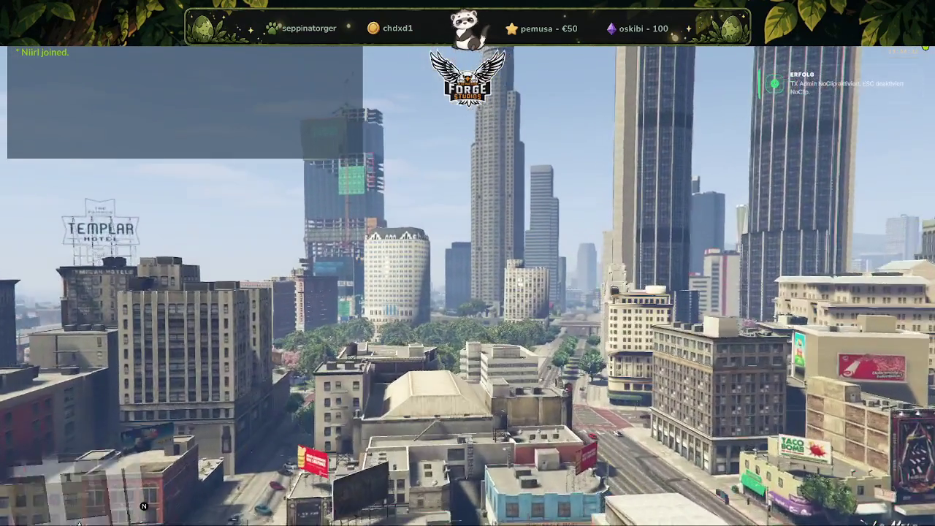
{"action": "key", "text": "a"}
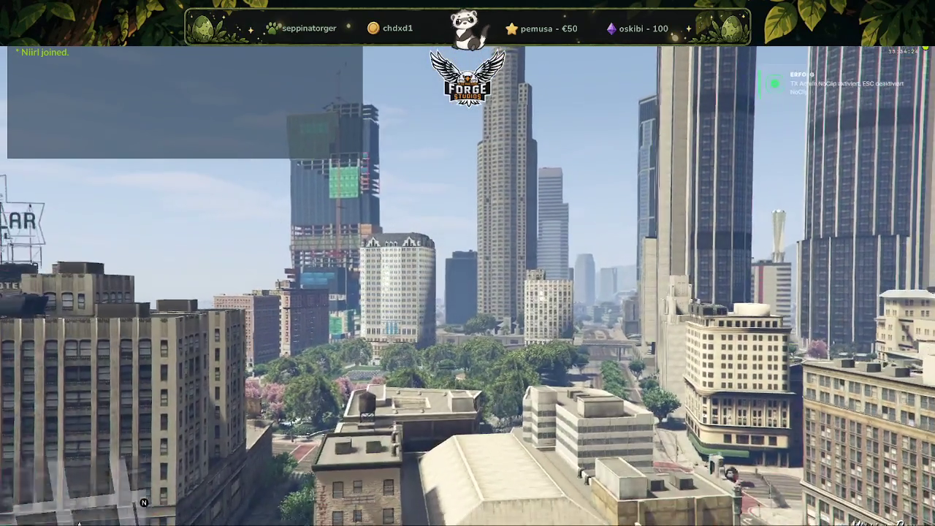
{"action": "key", "text": "a"}
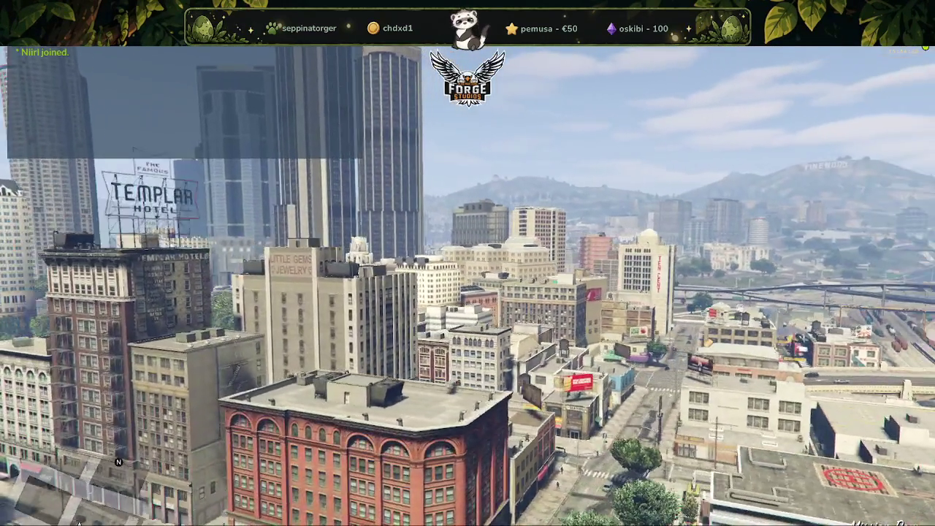
{"action": "key", "text": "a"}
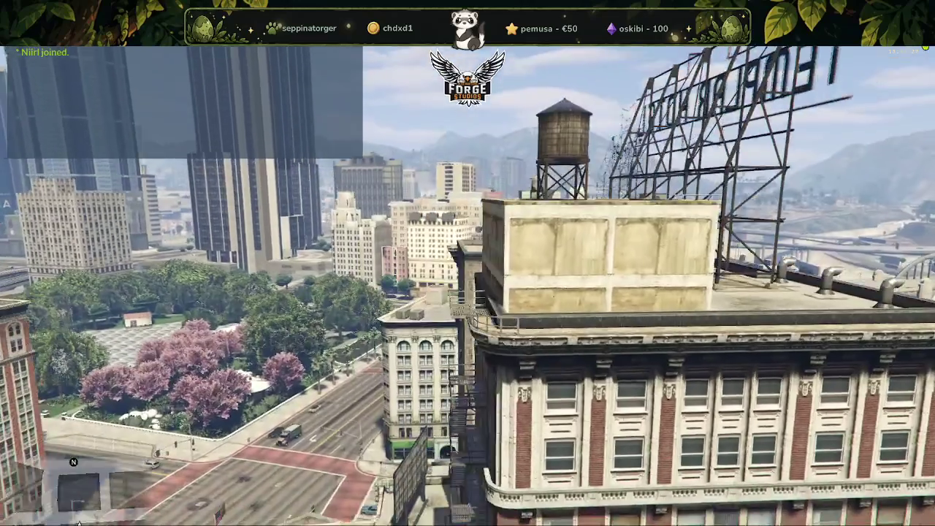
{"action": "key", "text": "w"}
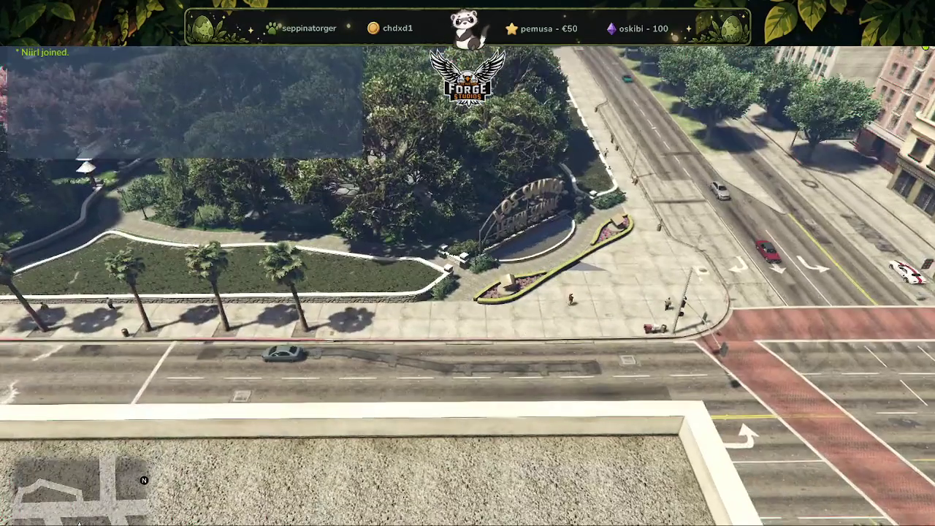
Land on the rooftop, walk to the ledge, then open the F8 console and leave to the desktop.
{"action": "key", "text": "Escape"}
{"action": "key", "text": "Escape"}
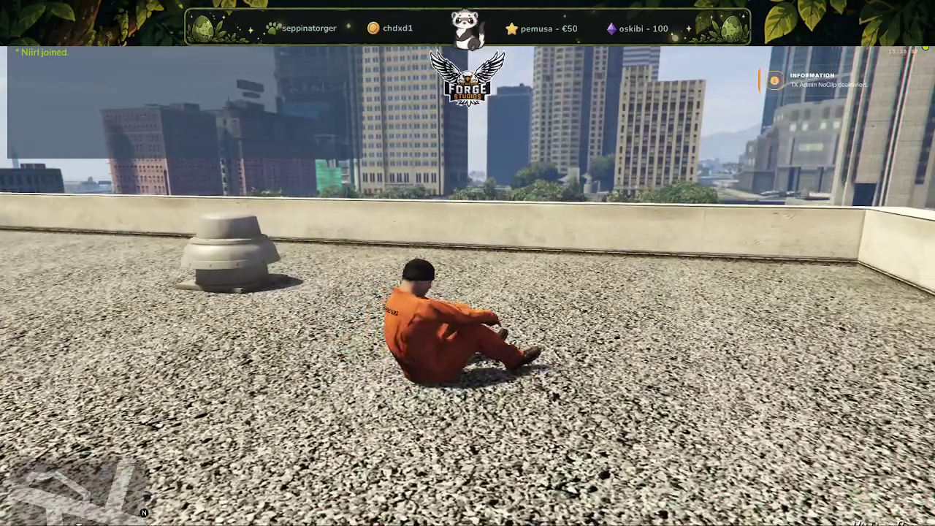
{"action": "key", "text": "w"}
{"action": "key", "text": "w"}
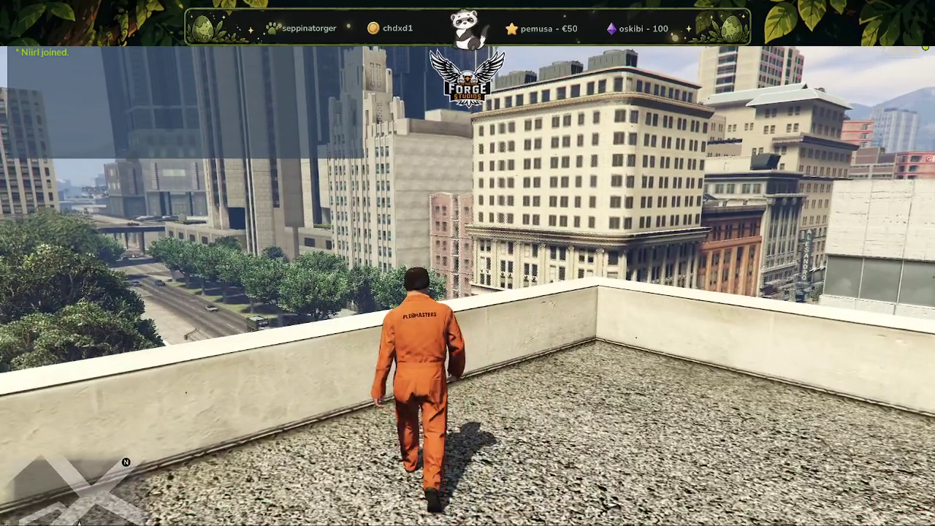
{"action": "key", "text": "w"}
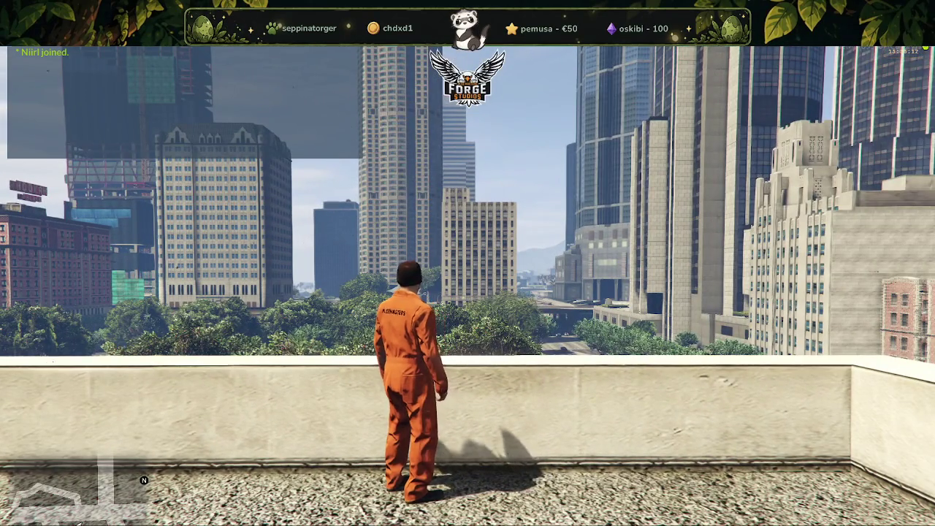
{"action": "key", "text": "F8"}
{"action": "key", "text": "alt+Tab"}
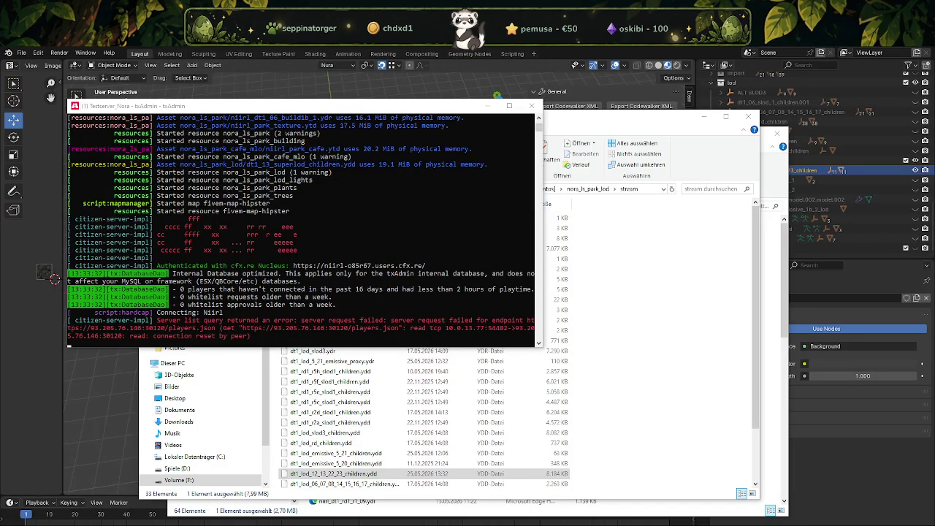
Bring CodeWalker forward, maximize it, and close it, answering Nein to saving the hei_dt1_rd1 ymap.
{"action": "key", "text": "alt+Tab"}
{"action": "left_click", "coordinate": [503, 102]}
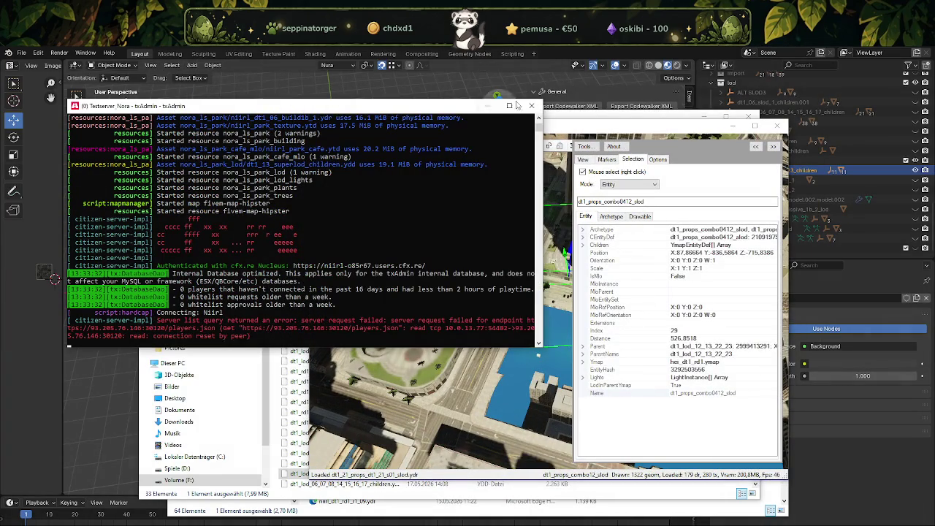
{"action": "left_click", "coordinate": [755, 126]}
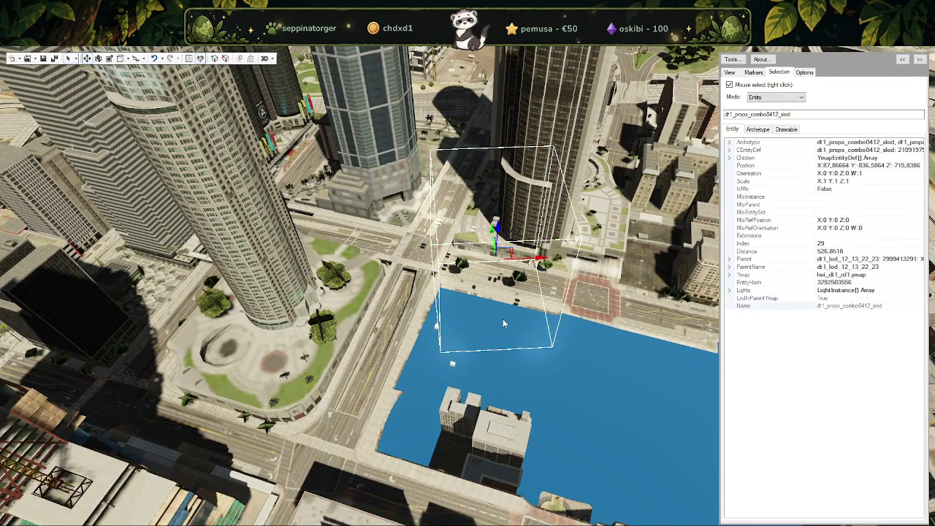
{"action": "left_click", "coordinate": [916, 48]}
{"action": "left_click", "coordinate": [471, 324]}
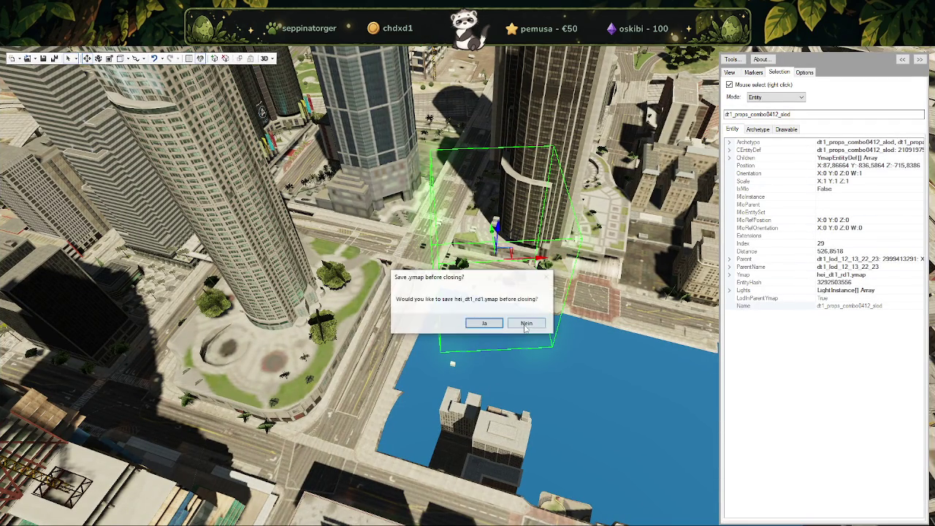
{"action": "left_click", "coordinate": [527, 325]}
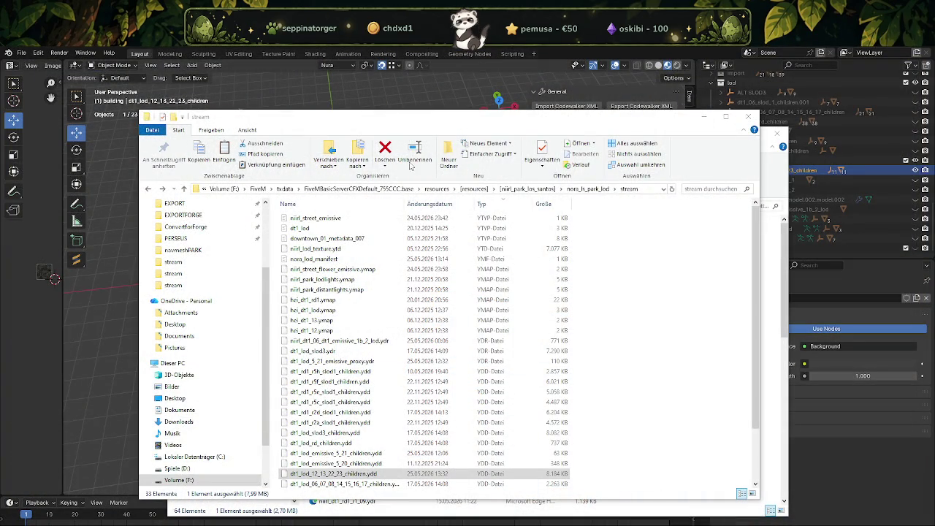
Close the extra Explorer folder window so CodeWalker can be relaunched and scan its caches.
{"action": "left_click", "coordinate": [744, 118]}
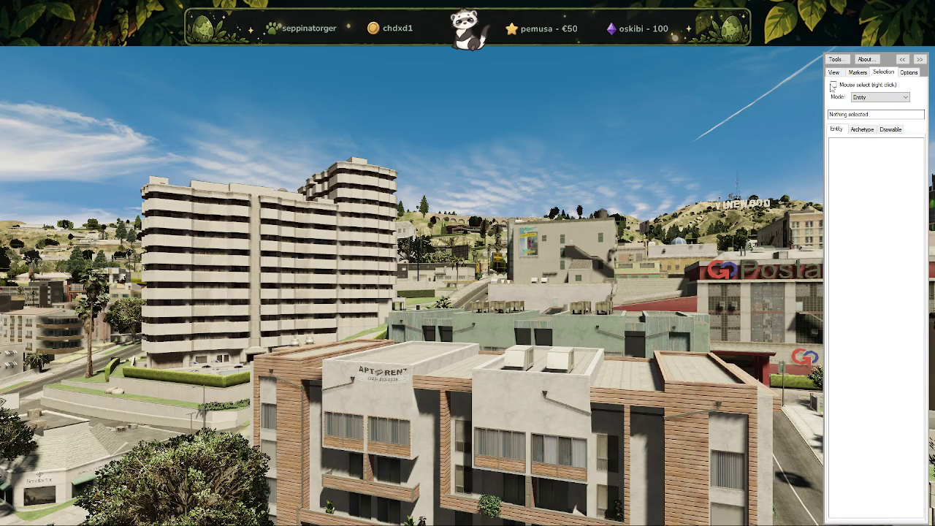
Briefly use the folder picker, then frame an aerial view over the downtown park.
{"action": "mouse_move", "coordinate": [468, 292]}
{"action": "left_mouse_down"}
{"action": "mouse_move", "coordinate": [468, 219]}
{"action": "mouse_move", "coordinate": [657, 275]}
{"action": "mouse_move", "coordinate": [434, 335]}
{"action": "mouse_move", "coordinate": [405, 402]}
{"action": "mouse_move", "coordinate": [356, 327]}
{"action": "left_mouse_up"}
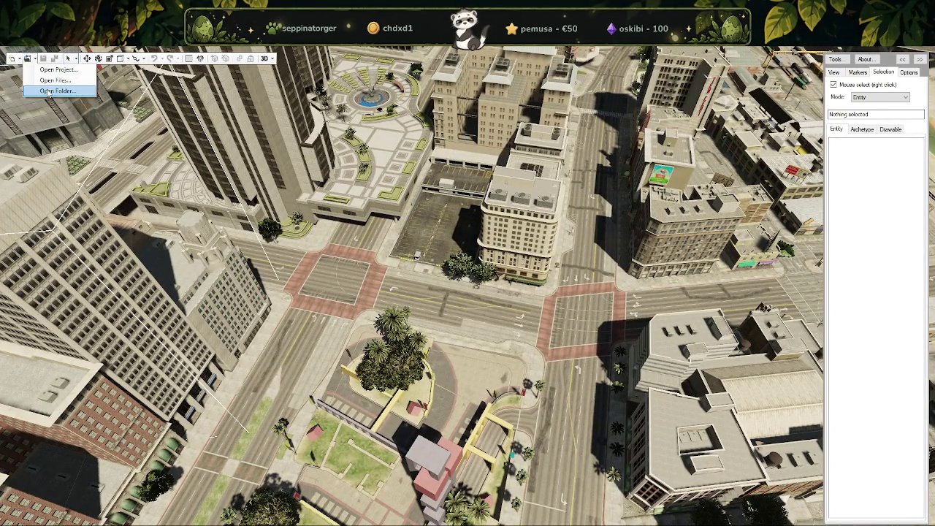
{"action": "left_click", "coordinate": [48, 91]}
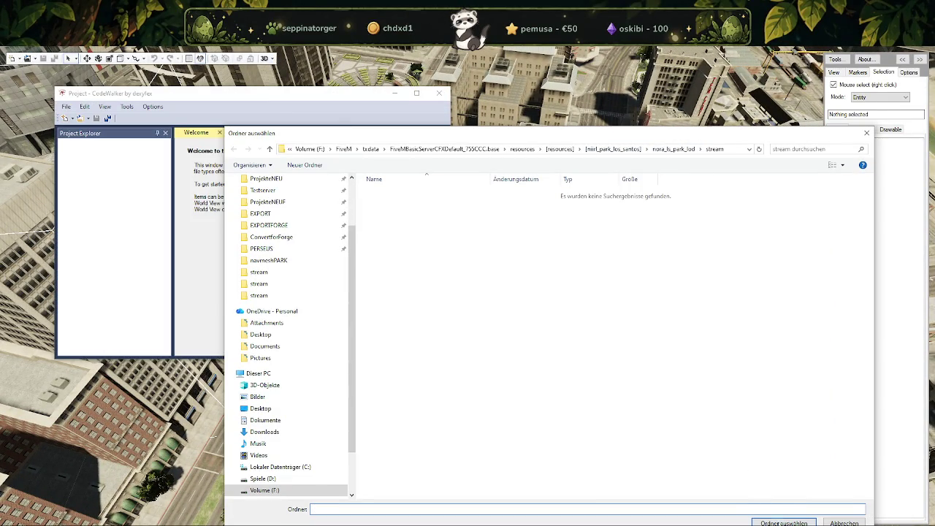
{"action": "key", "text": "Return"}
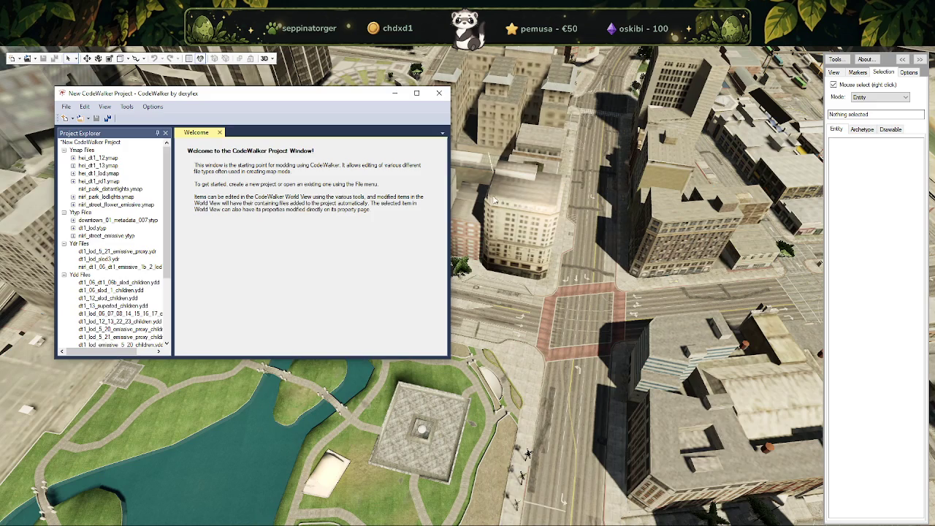
{"action": "left_click", "coordinate": [382, 274]}
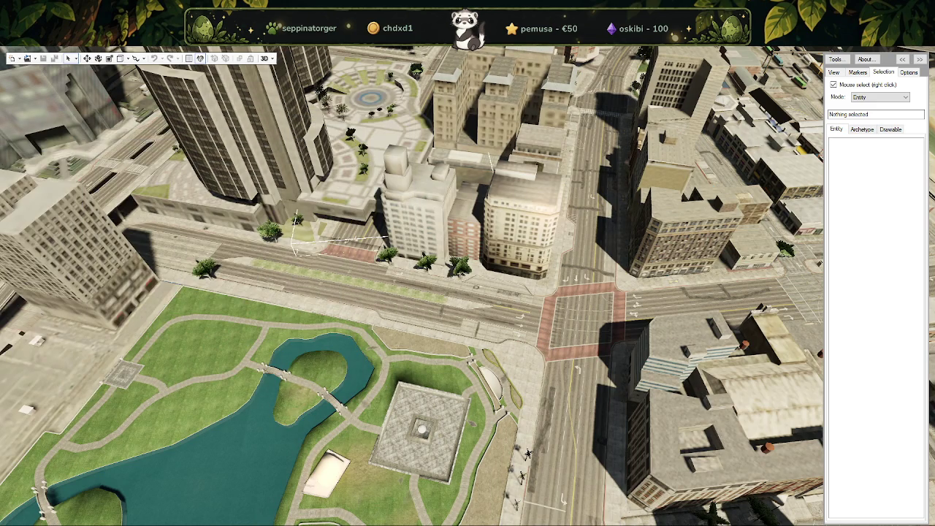
{"action": "scroll", "coordinate": [382, 274], "scroll_direction": "up", "scroll_amount": 2}
{"action": "scroll", "coordinate": [382, 275], "scroll_direction": "up", "scroll_amount": 3}
{"action": "scroll", "coordinate": [382, 275], "scroll_direction": "up", "scroll_amount": 3}
{"action": "scroll", "coordinate": [379, 282], "scroll_direction": "down", "scroll_amount": 2}
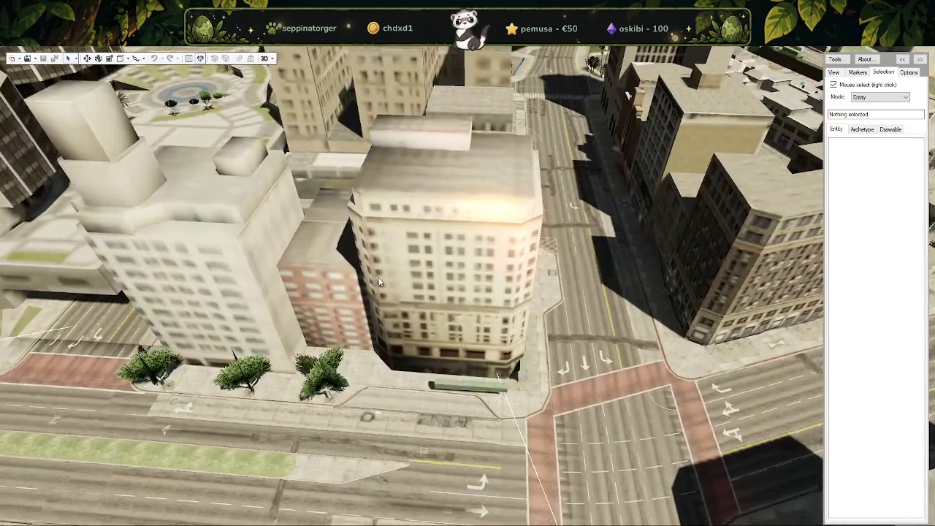
{"action": "scroll", "coordinate": [379, 282], "scroll_direction": "down", "scroll_amount": 3}
{"action": "scroll", "coordinate": [329, 292], "scroll_direction": "down", "scroll_amount": 3}
{"action": "scroll", "coordinate": [283, 301], "scroll_direction": "down", "scroll_amount": 2}
{"action": "left_click_drag", "start_coordinate": [277, 295], "coordinate": [327, 296]}
{"action": "scroll", "coordinate": [327, 296], "scroll_direction": "up", "scroll_amount": 3}
{"action": "scroll", "coordinate": [510, 188], "scroll_direction": "up", "scroll_amount": 3}
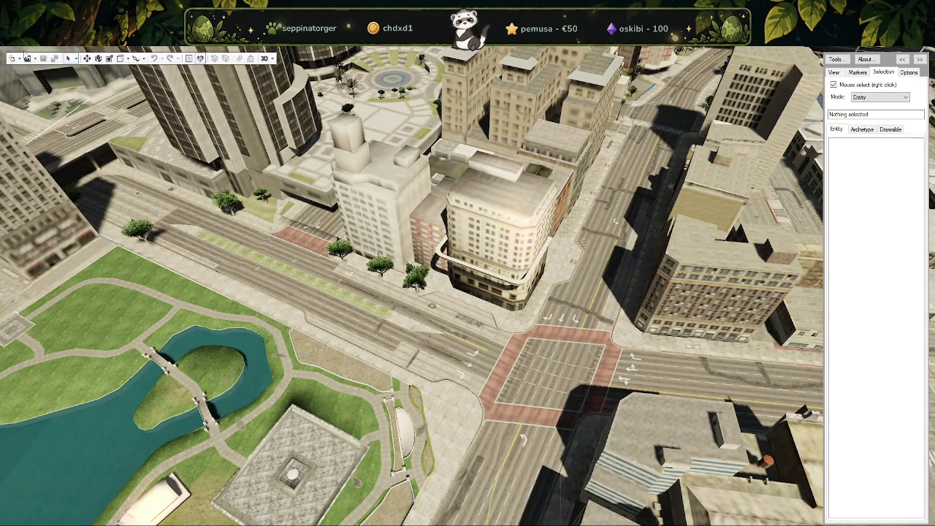
Load the nora_ls_park folder from [niirl_park_los_santos] with Open > Folder.
{"action": "left_click", "coordinate": [34, 59]}
{"action": "left_click", "coordinate": [44, 87]}
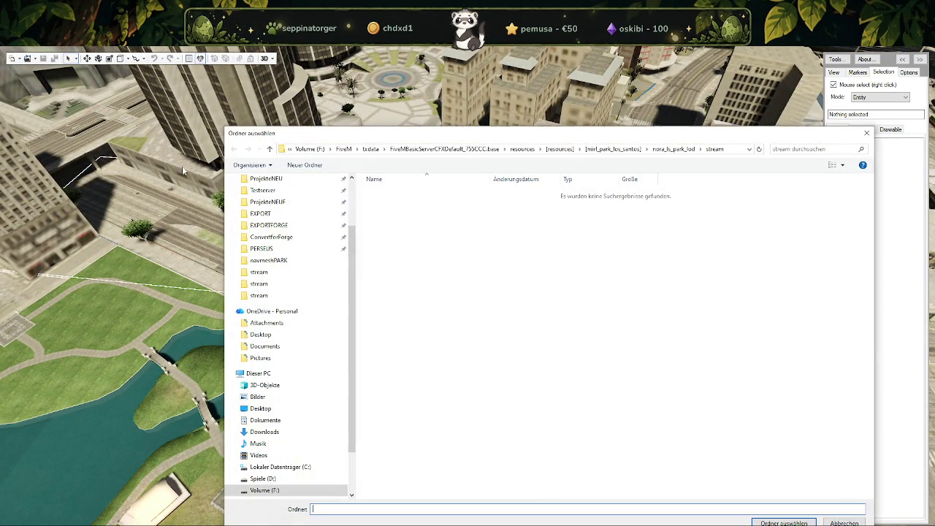
{"action": "left_click", "coordinate": [614, 149]}
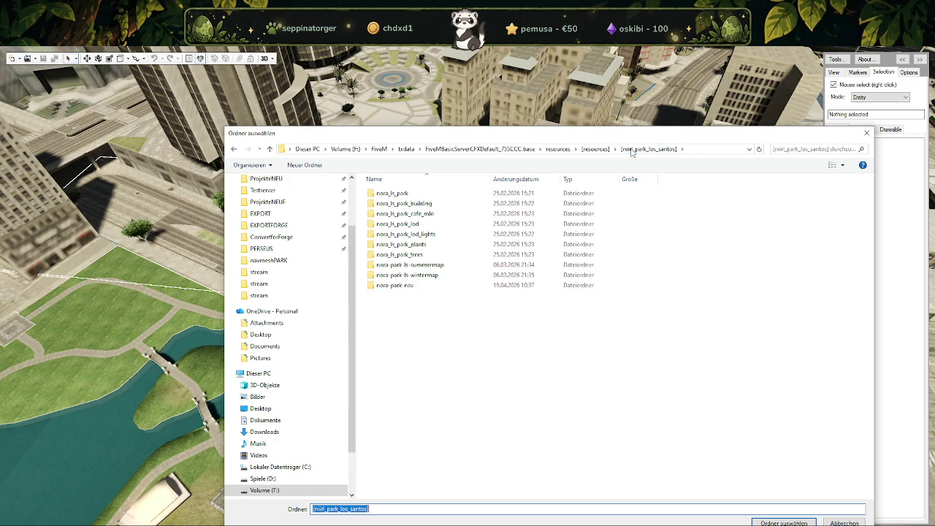
{"action": "double_click", "coordinate": [401, 194]}
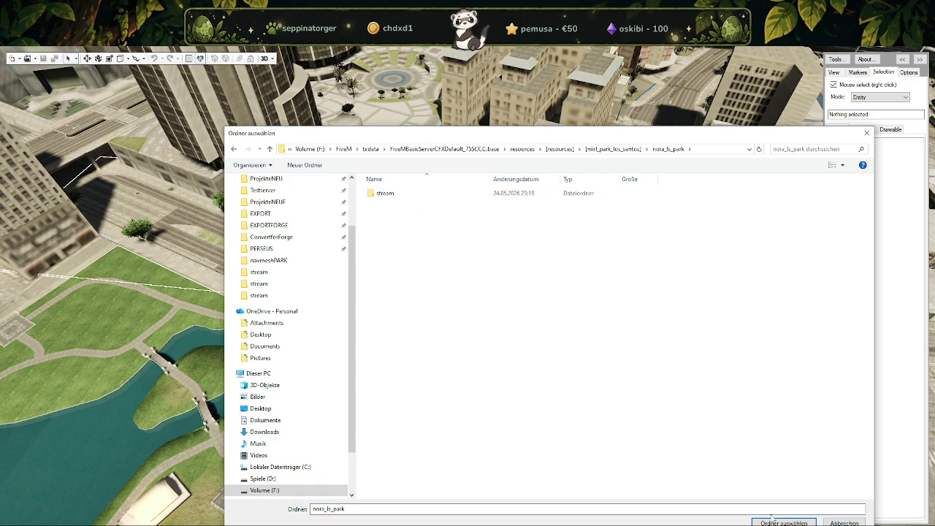
{"action": "left_click", "coordinate": [767, 520]}
Tilt the camera over the downtown park and select the dt1_props_combo0712_25_lod entity.
{"action": "scroll", "coordinate": [489, 320], "scroll_direction": "up", "scroll_amount": 5}
{"action": "scroll", "coordinate": [469, 361], "scroll_direction": "up", "scroll_amount": 3}
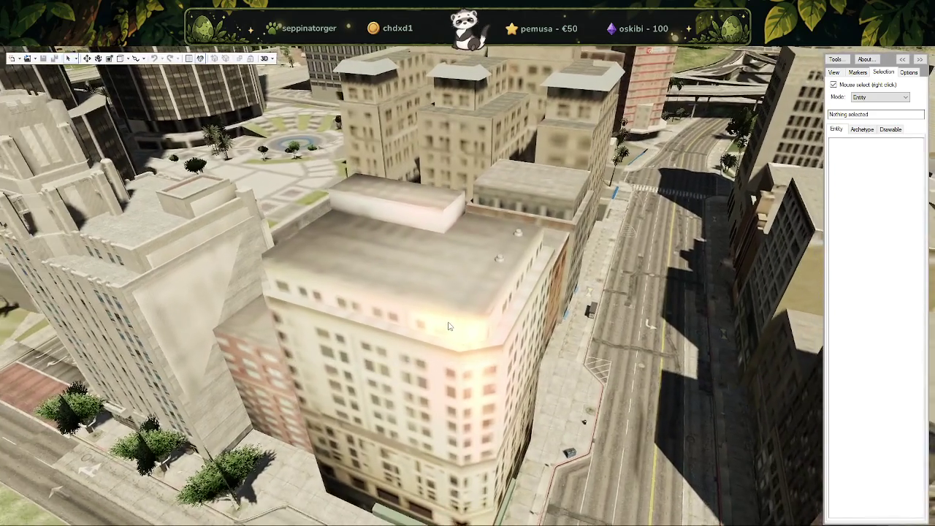
{"action": "scroll", "coordinate": [449, 327], "scroll_direction": "down", "scroll_amount": 5}
{"action": "scroll", "coordinate": [457, 351], "scroll_direction": "down", "scroll_amount": 5}
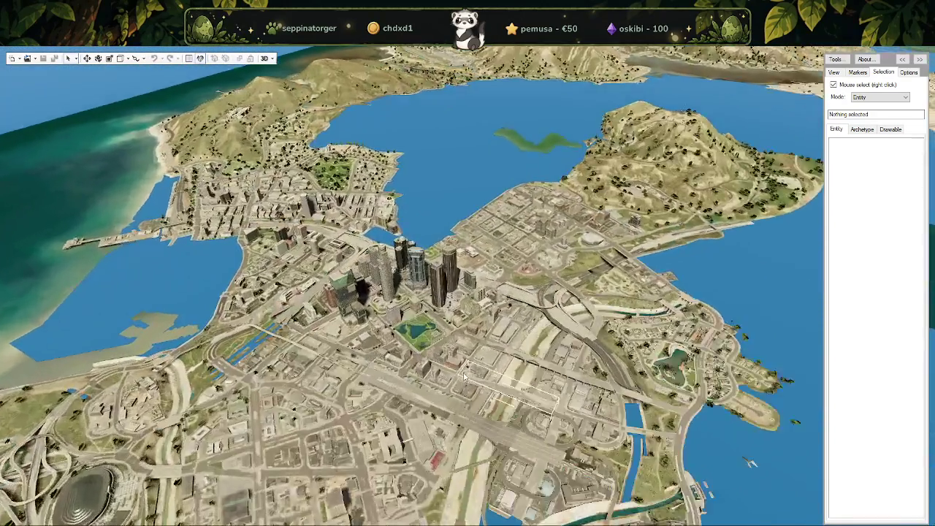
{"action": "scroll", "coordinate": [465, 377], "scroll_direction": "up", "scroll_amount": 5}
{"action": "scroll", "coordinate": [438, 382], "scroll_direction": "up", "scroll_amount": 4}
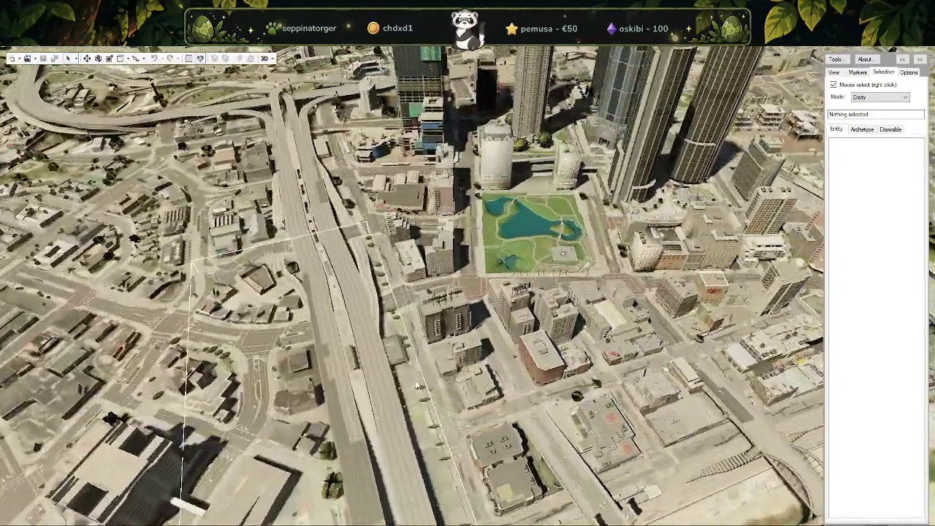
{"action": "scroll", "coordinate": [418, 385], "scroll_direction": "up", "scroll_amount": 3}
{"action": "left_click_drag", "start_coordinate": [418, 385], "coordinate": [495, 276]}
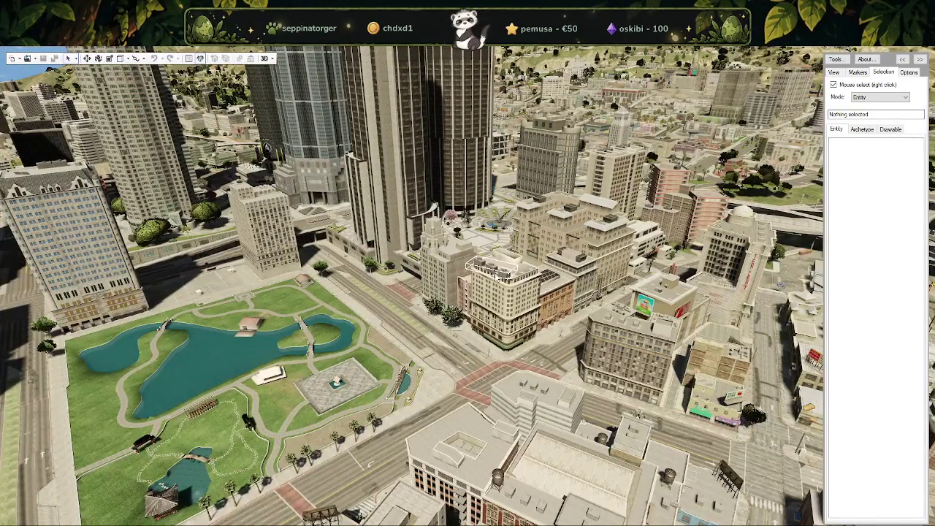
{"action": "right_click", "coordinate": [503, 271]}
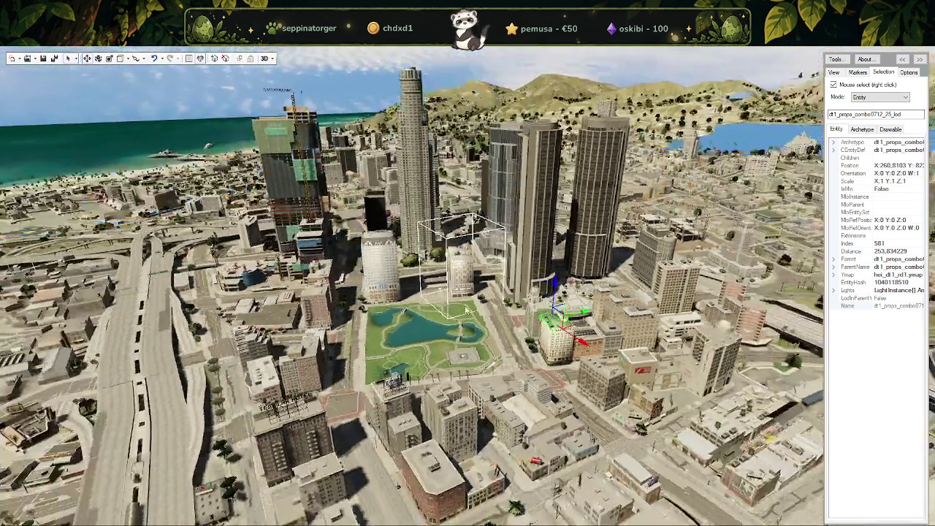
Select dt1_props_combo0719_slod from a top-down view and nudge it slightly left and down.
{"action": "mouse_move", "coordinate": [465, 311]}
{"action": "left_mouse_down"}
{"action": "mouse_move", "coordinate": [586, 300]}
{"action": "mouse_move", "coordinate": [489, 301]}
{"action": "mouse_move", "coordinate": [446, 326]}
{"action": "left_mouse_up"}
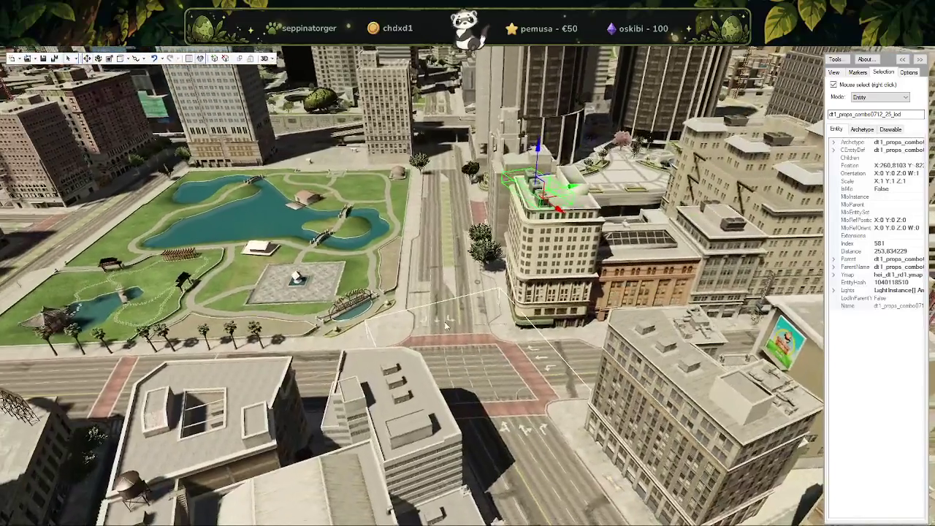
{"action": "scroll", "coordinate": [446, 326], "scroll_direction": "down", "scroll_amount": 1}
{"action": "scroll", "coordinate": [446, 327], "scroll_direction": "down", "scroll_amount": 3}
{"action": "scroll", "coordinate": [447, 327], "scroll_direction": "down", "scroll_amount": 3}
{"action": "scroll", "coordinate": [447, 326], "scroll_direction": "down", "scroll_amount": 1}
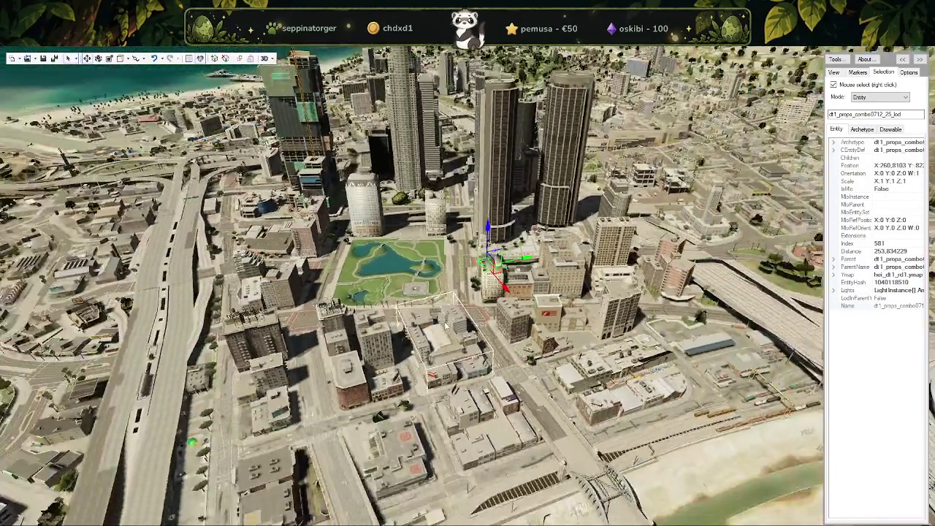
{"action": "scroll", "coordinate": [445, 325], "scroll_direction": "up", "scroll_amount": 2}
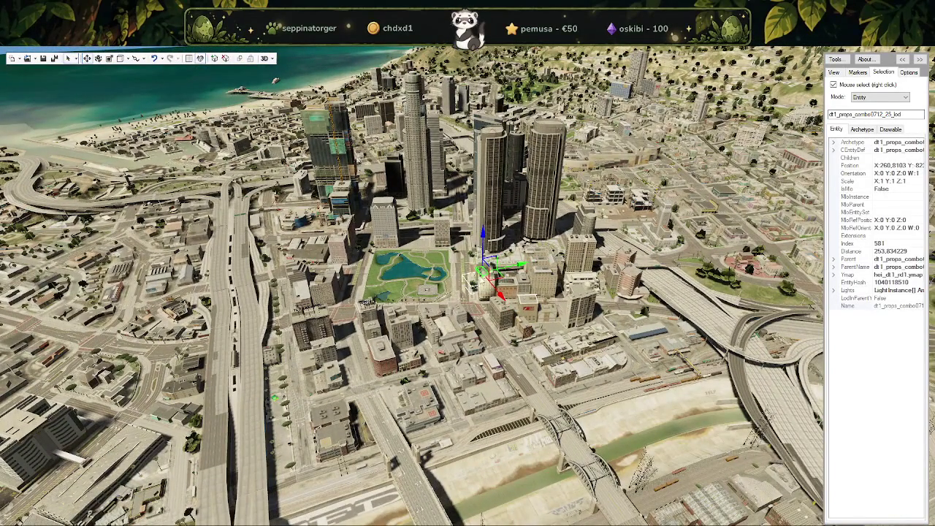
{"action": "scroll", "coordinate": [450, 296], "scroll_direction": "up", "scroll_amount": 2}
{"action": "scroll", "coordinate": [452, 300], "scroll_direction": "up", "scroll_amount": 2}
{"action": "scroll", "coordinate": [454, 304], "scroll_direction": "up", "scroll_amount": 2}
{"action": "scroll", "coordinate": [459, 310], "scroll_direction": "up", "scroll_amount": 2}
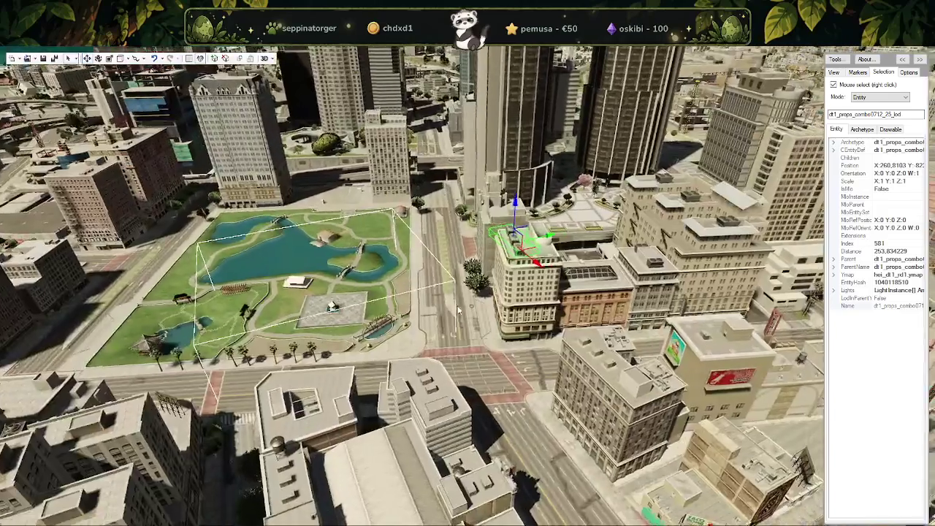
{"action": "left_click_drag", "start_coordinate": [459, 310], "coordinate": [369, 222]}
{"action": "right_click", "coordinate": [382, 215]}
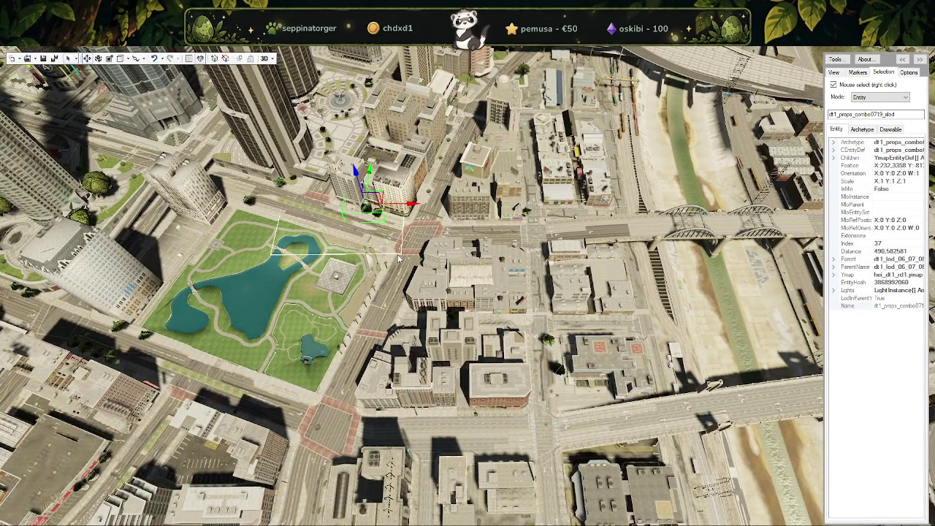
{"action": "scroll", "coordinate": [377, 247], "scroll_direction": "up", "scroll_amount": 2}
{"action": "scroll", "coordinate": [377, 247], "scroll_direction": "up", "scroll_amount": 2}
{"action": "scroll", "coordinate": [378, 251], "scroll_direction": "down", "scroll_amount": 2}
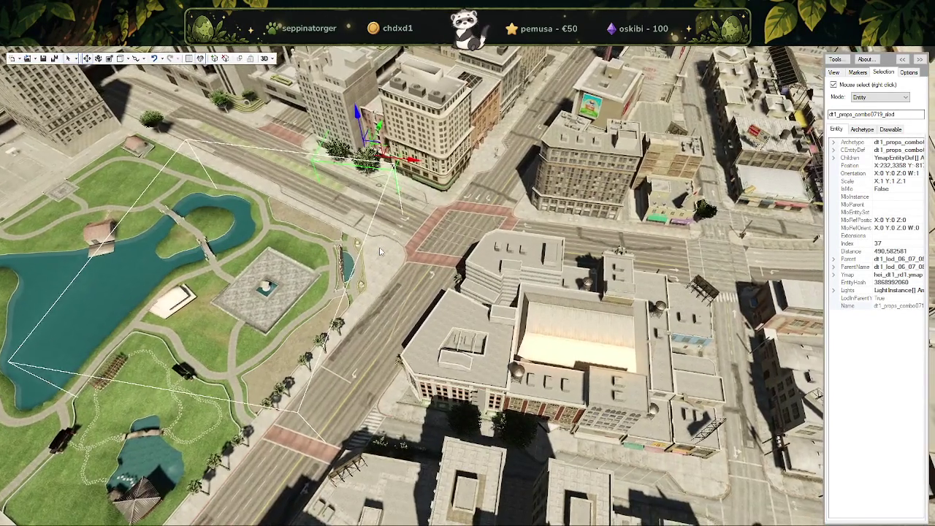
{"action": "scroll", "coordinate": [380, 251], "scroll_direction": "down", "scroll_amount": 1}
{"action": "left_click_drag", "start_coordinate": [355, 271], "coordinate": [459, 345]}
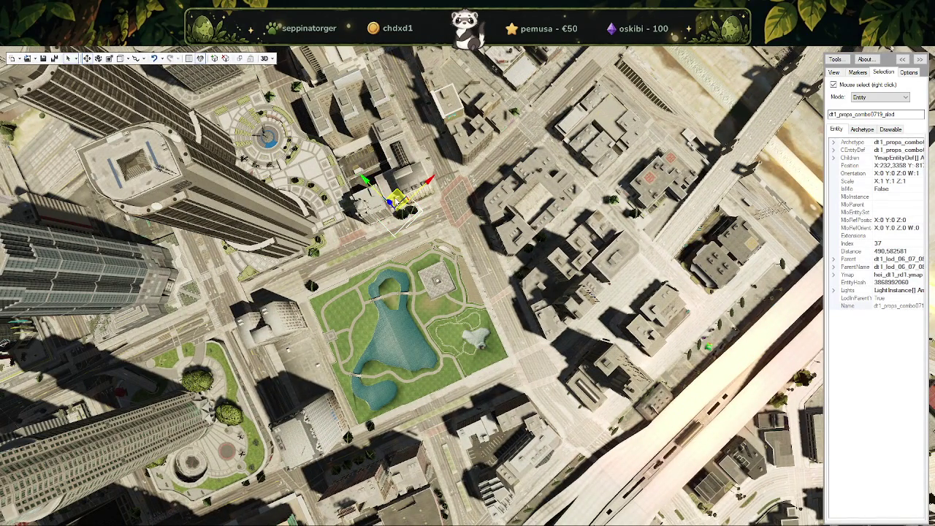
{"action": "left_click_drag", "start_coordinate": [392, 201], "coordinate": [375, 231]}
Select dt1_props_combo0719_01_lod and shift it slightly left.
{"action": "scroll", "coordinate": [375, 231], "scroll_direction": "up", "scroll_amount": 5}
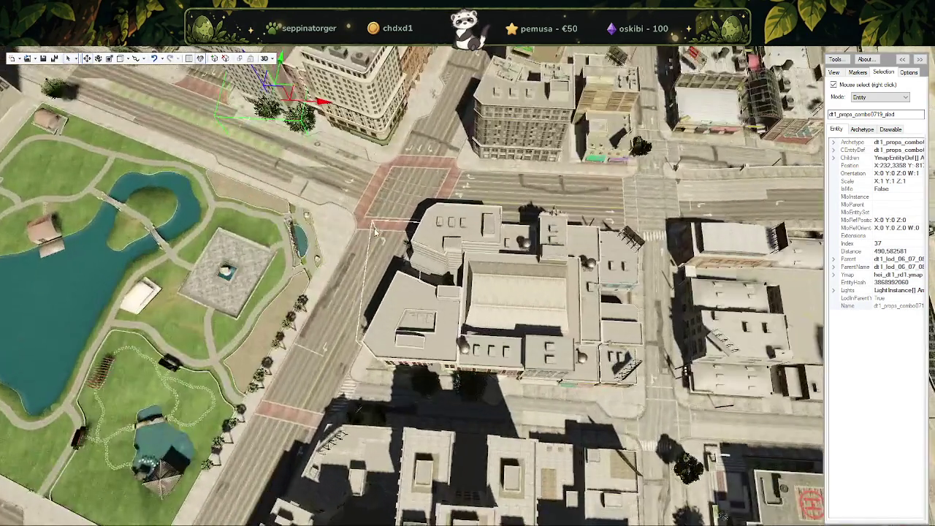
{"action": "scroll", "coordinate": [375, 231], "scroll_direction": "down", "scroll_amount": 3}
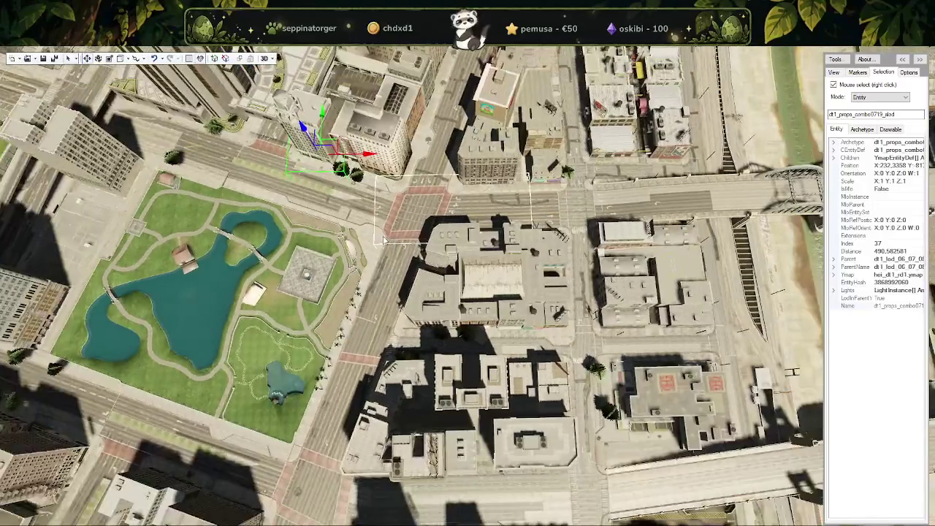
{"action": "scroll", "coordinate": [384, 241], "scroll_direction": "up", "scroll_amount": 3}
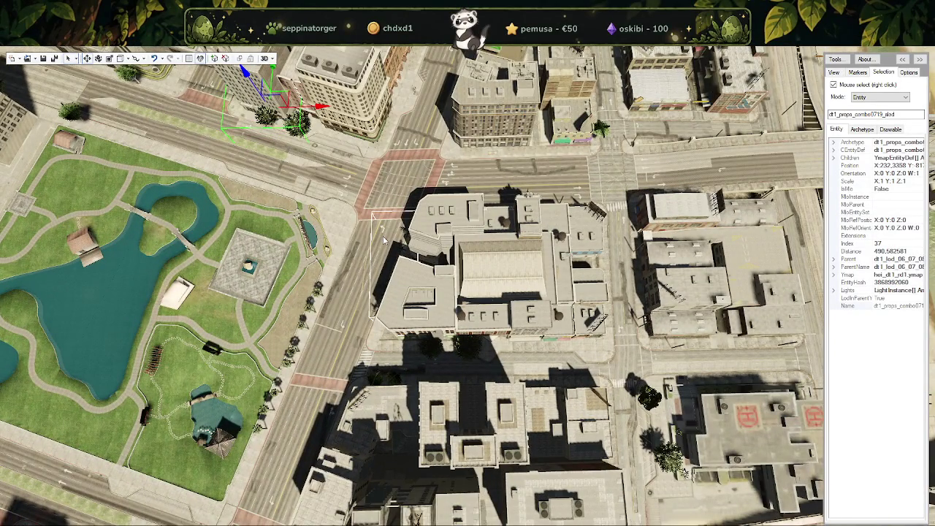
{"action": "scroll", "coordinate": [384, 241], "scroll_direction": "down", "scroll_amount": 1}
{"action": "scroll", "coordinate": [384, 241], "scroll_direction": "up", "scroll_amount": 1}
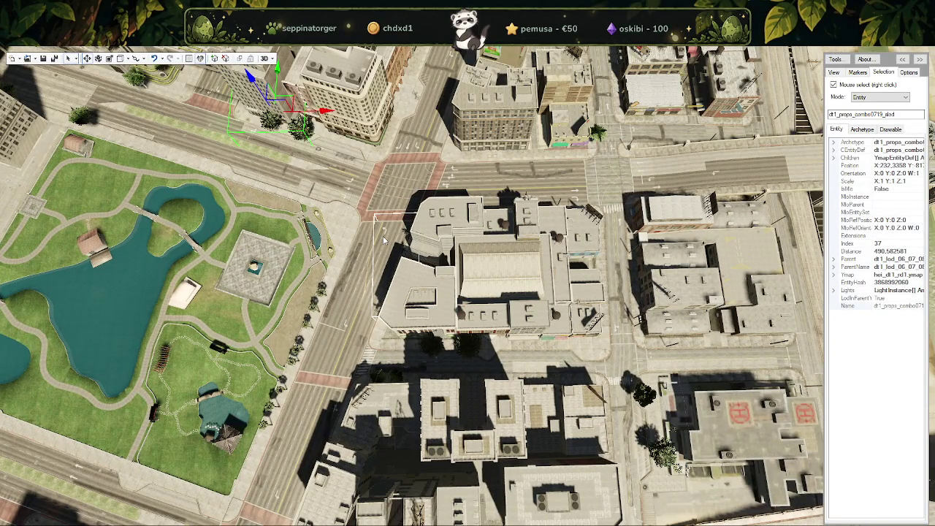
{"action": "scroll", "coordinate": [384, 241], "scroll_direction": "down", "scroll_amount": 3}
{"action": "scroll", "coordinate": [384, 242], "scroll_direction": "down", "scroll_amount": 2}
{"action": "scroll", "coordinate": [384, 241], "scroll_direction": "up", "scroll_amount": 3}
{"action": "scroll", "coordinate": [384, 241], "scroll_direction": "up", "scroll_amount": 2}
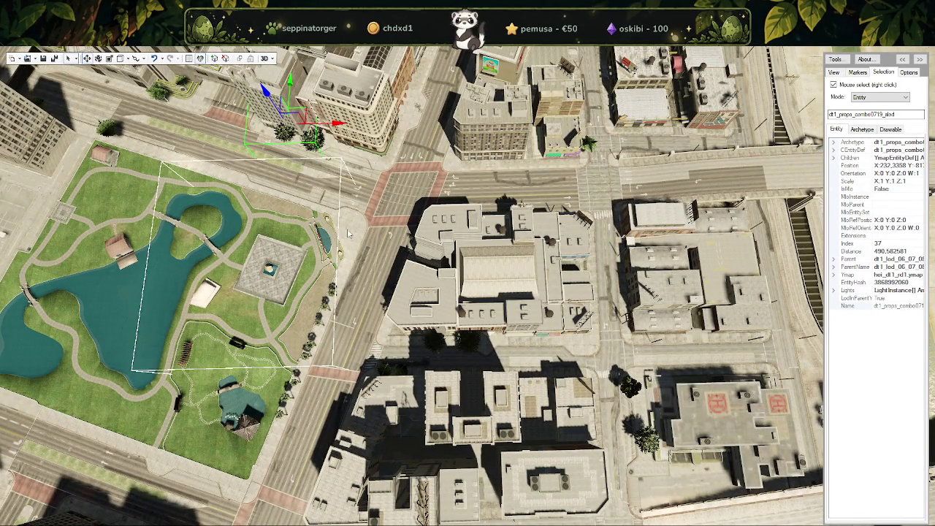
{"action": "left_click_drag", "start_coordinate": [349, 234], "coordinate": [366, 235]}
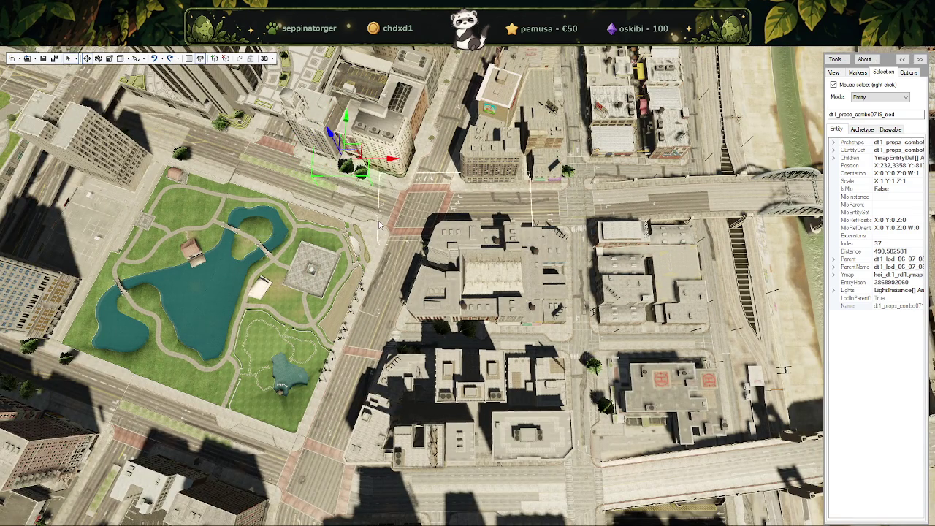
{"action": "scroll", "coordinate": [366, 174], "scroll_direction": "up", "scroll_amount": 2}
{"action": "scroll", "coordinate": [351, 216], "scroll_direction": "up", "scroll_amount": 3}
{"action": "left_click_drag", "start_coordinate": [351, 216], "coordinate": [319, 213]}
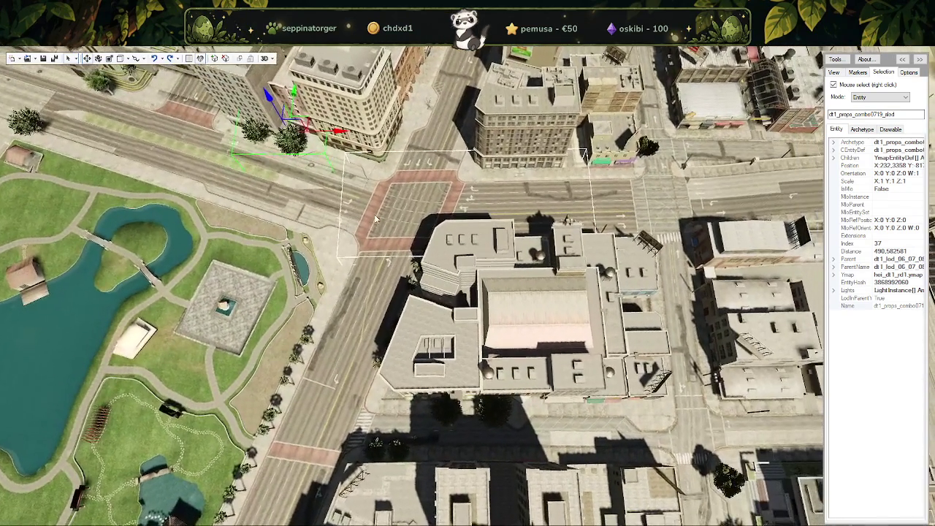
{"action": "scroll", "coordinate": [319, 213], "scroll_direction": "down", "scroll_amount": 2}
{"action": "scroll", "coordinate": [344, 203], "scroll_direction": "down", "scroll_amount": 2}
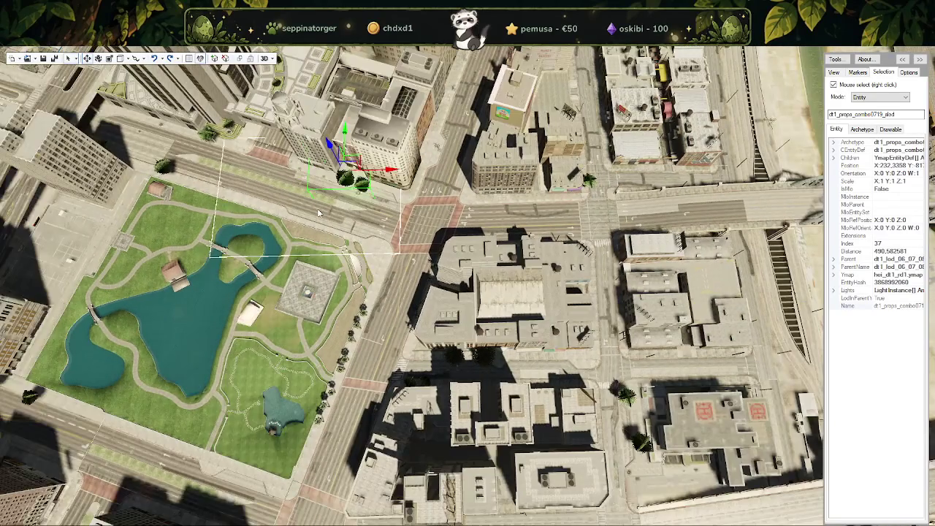
{"action": "right_click", "coordinate": [368, 194]}
{"action": "mouse_move", "coordinate": [353, 175]}
{"action": "left_mouse_down"}
{"action": "mouse_move", "coordinate": [338, 172]}
{"action": "mouse_move", "coordinate": [413, 231]}
{"action": "left_mouse_up"}
Reselect dt1_props_combo0719_slod and move it up and to the left.
{"action": "scroll", "coordinate": [342, 178], "scroll_direction": "down", "scroll_amount": 3}
{"action": "scroll", "coordinate": [342, 178], "scroll_direction": "down", "scroll_amount": 2}
{"action": "right_click", "coordinate": [413, 230]}
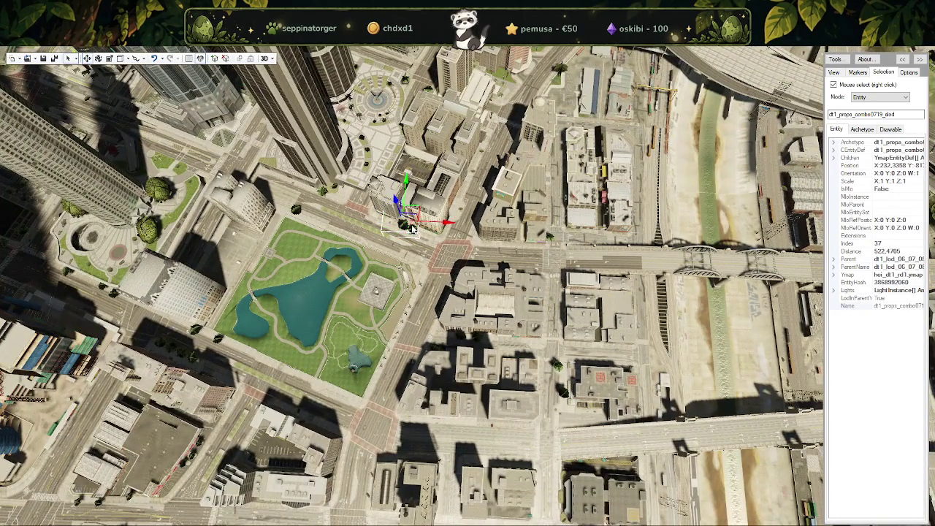
{"action": "left_click_drag", "start_coordinate": [412, 209], "coordinate": [401, 202]}
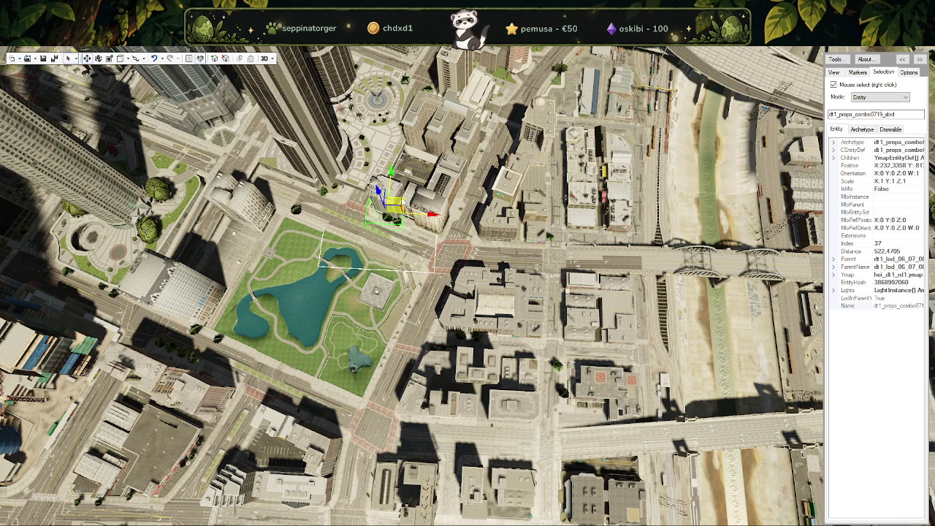
Select the dt1_06_slod_1 building block and drag it up and to the right.
{"action": "scroll", "coordinate": [419, 256], "scroll_direction": "down", "scroll_amount": 3}
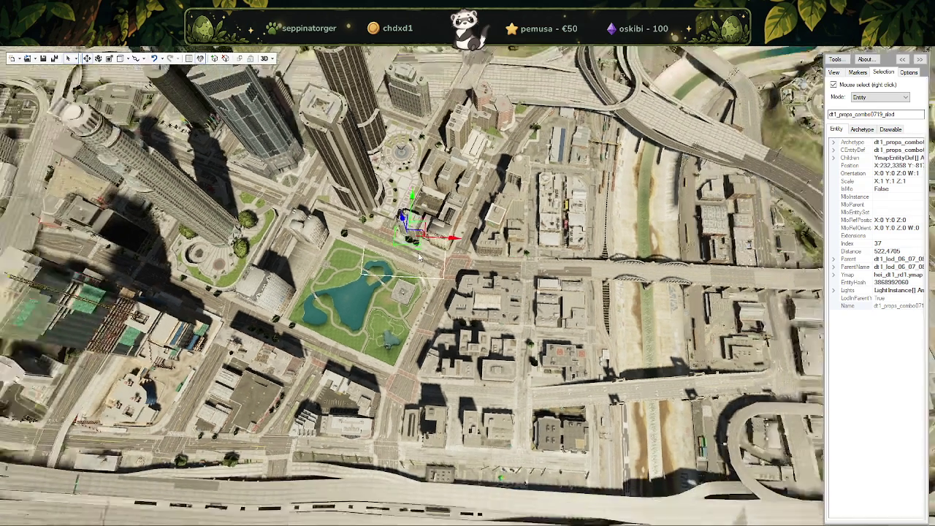
{"action": "scroll", "coordinate": [419, 256], "scroll_direction": "up", "scroll_amount": 2}
{"action": "scroll", "coordinate": [419, 255], "scroll_direction": "down", "scroll_amount": 3}
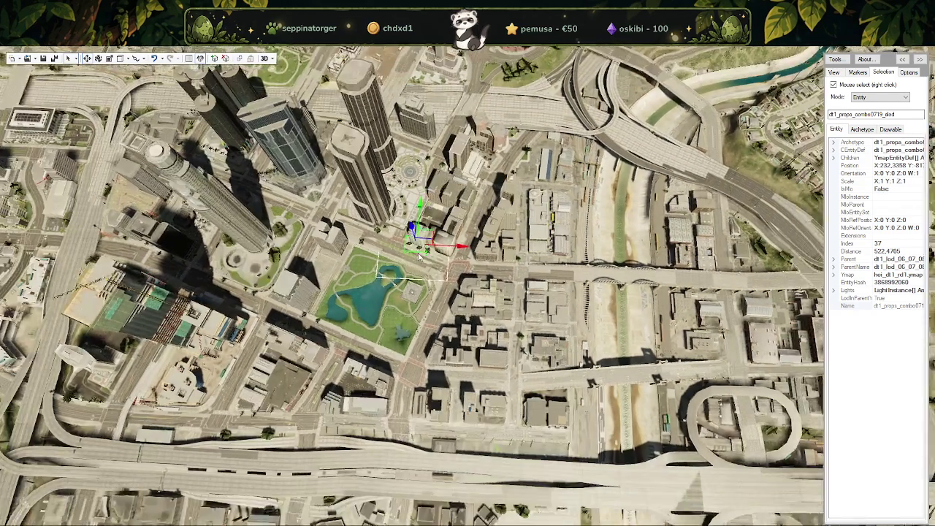
{"action": "scroll", "coordinate": [419, 256], "scroll_direction": "up", "scroll_amount": 4}
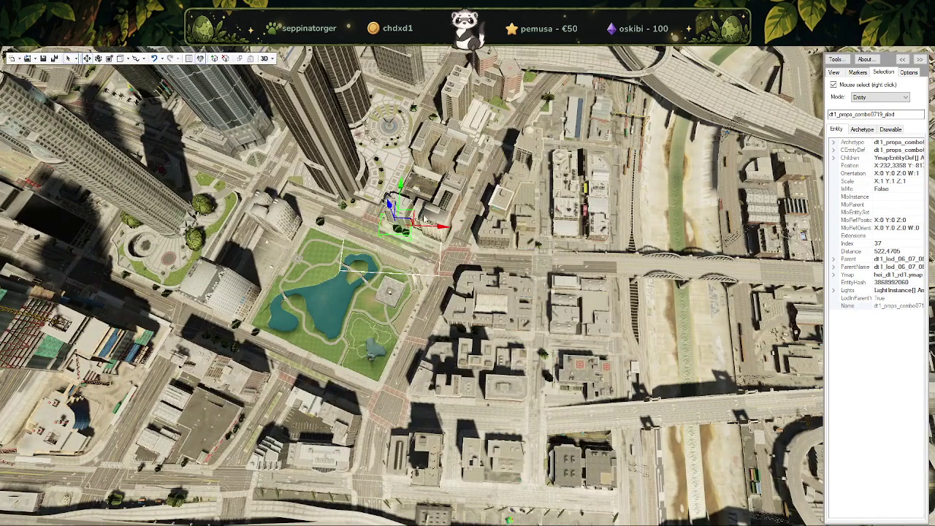
{"action": "right_click", "coordinate": [452, 200]}
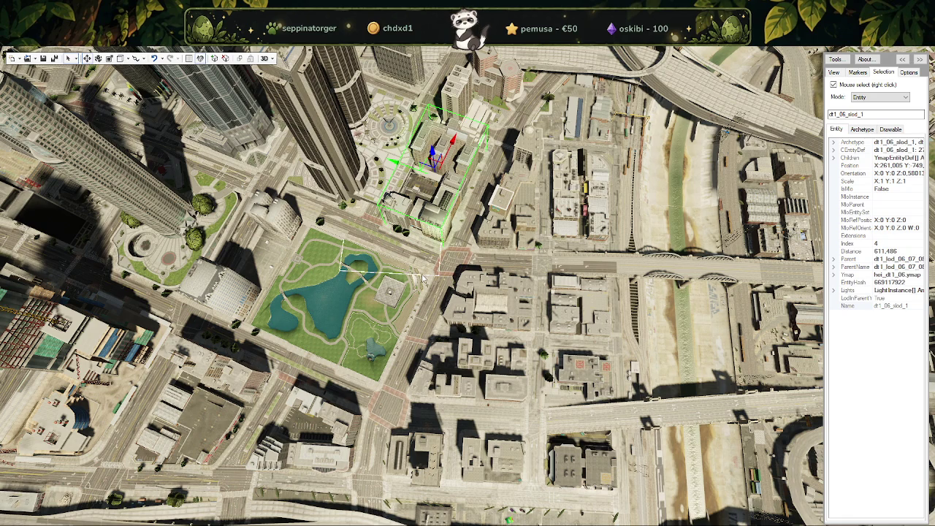
{"action": "scroll", "coordinate": [421, 276], "scroll_direction": "down", "scroll_amount": 3}
{"action": "scroll", "coordinate": [421, 276], "scroll_direction": "down", "scroll_amount": 2}
{"action": "scroll", "coordinate": [420, 273], "scroll_direction": "up", "scroll_amount": 3}
{"action": "scroll", "coordinate": [419, 272], "scroll_direction": "up", "scroll_amount": 2}
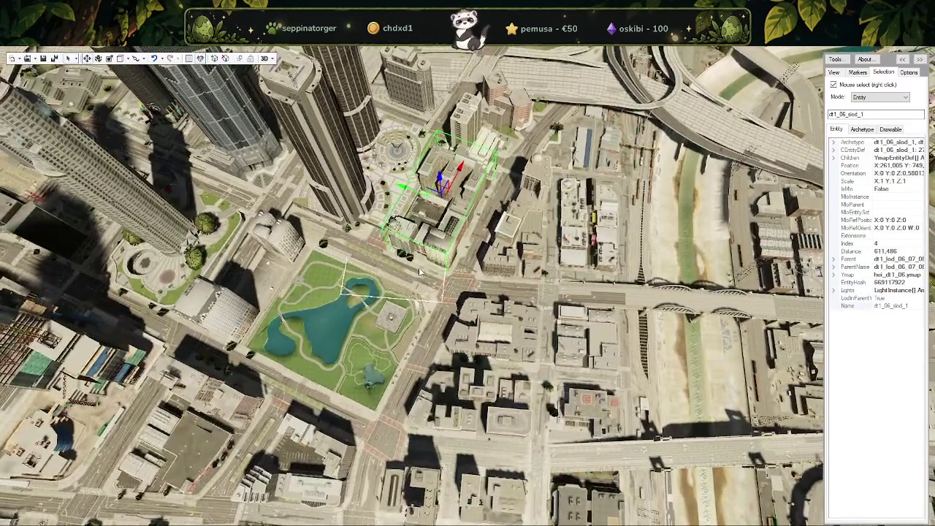
{"action": "scroll", "coordinate": [421, 273], "scroll_direction": "up", "scroll_amount": 3}
{"action": "scroll", "coordinate": [425, 254], "scroll_direction": "down", "scroll_amount": 1}
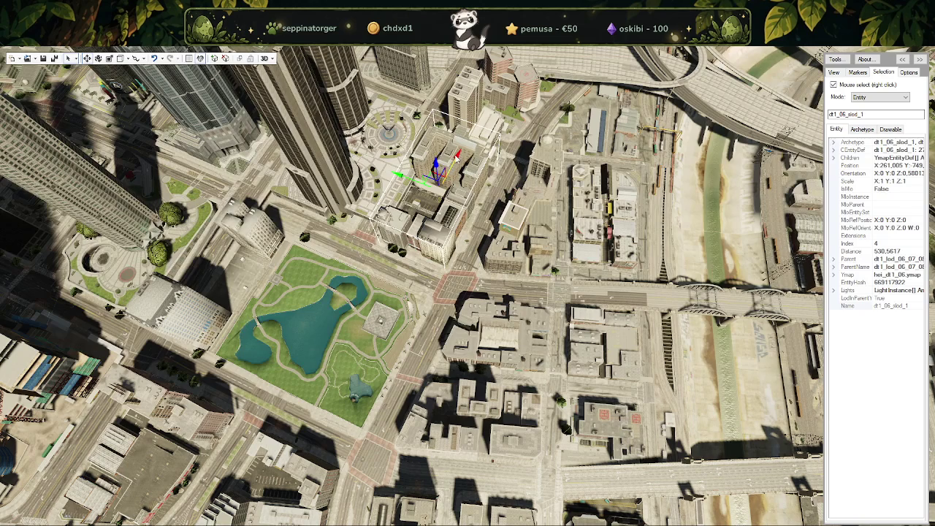
{"action": "left_click_drag", "start_coordinate": [458, 156], "coordinate": [435, 244]}
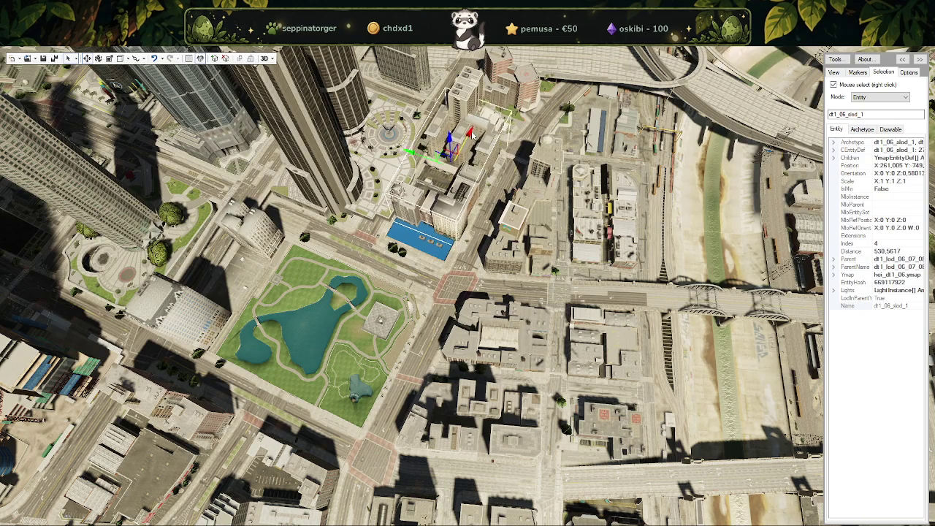
Nudge the blue road LOD slightly upward, then inspect dt1_props_combo0712_slod's properties.
{"action": "right_click", "coordinate": [435, 243]}
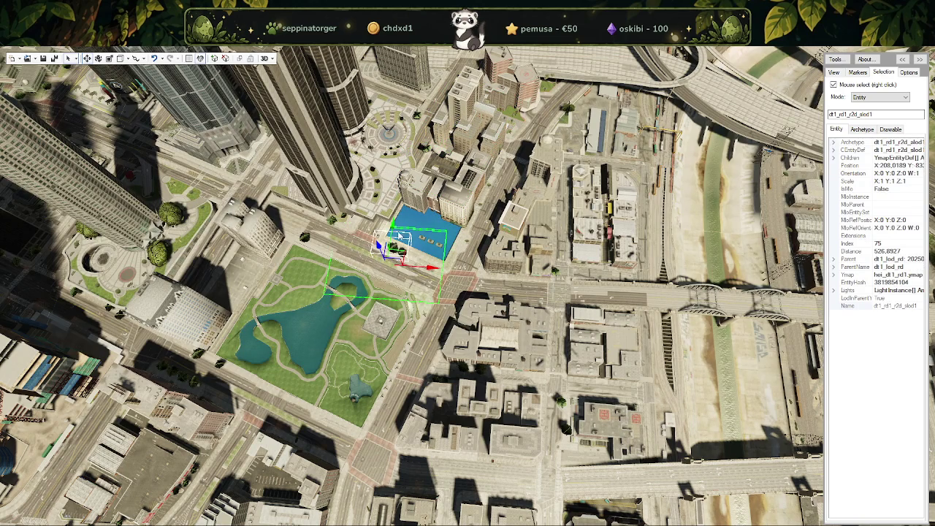
{"action": "left_click_drag", "start_coordinate": [435, 243], "coordinate": [396, 222]}
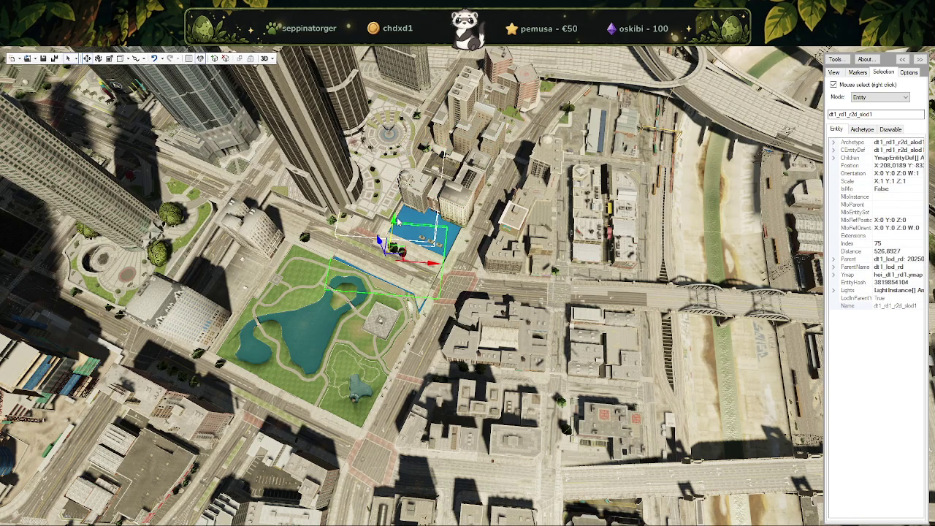
{"action": "right_click", "coordinate": [504, 204]}
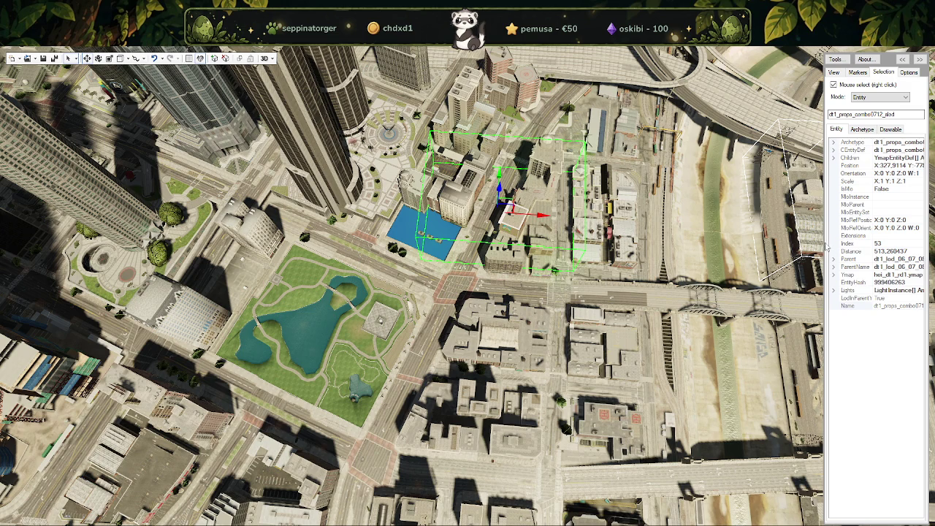
{"action": "left_click_drag", "start_coordinate": [826, 242], "coordinate": [720, 241]}
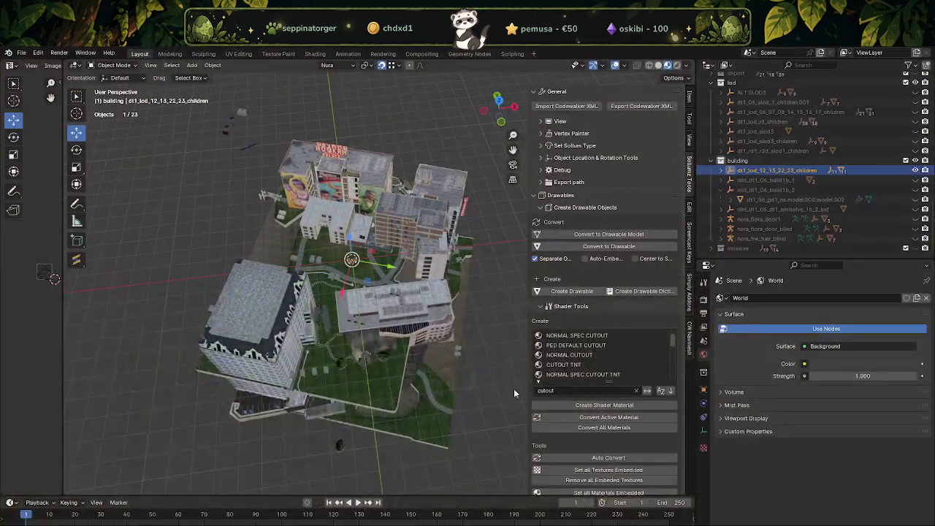
Select dt1_lod_06_07_08_14_15_16_17_children in Blender's Outliner, then bring CodeWalker back.
{"action": "scroll", "coordinate": [811, 189], "scroll_direction": "up", "scroll_amount": 2}
{"action": "scroll", "coordinate": [812, 189], "scroll_direction": "up", "scroll_amount": 2}
{"action": "scroll", "coordinate": [815, 190], "scroll_direction": "up", "scroll_amount": 2}
{"action": "scroll", "coordinate": [819, 190], "scroll_direction": "up", "scroll_amount": 2}
{"action": "scroll", "coordinate": [819, 189], "scroll_direction": "down", "scroll_amount": 2}
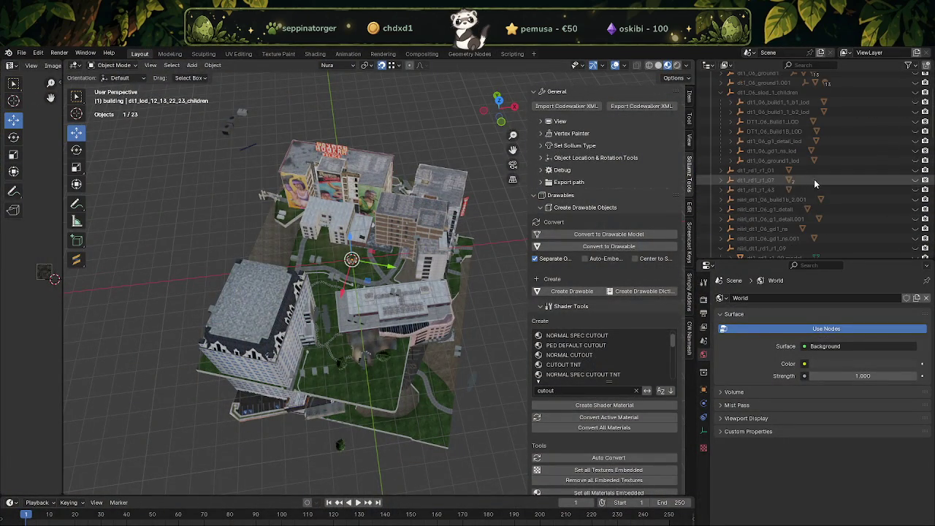
{"action": "scroll", "coordinate": [803, 204], "scroll_direction": "down", "scroll_amount": 2}
{"action": "scroll", "coordinate": [796, 208], "scroll_direction": "down", "scroll_amount": 3}
{"action": "scroll", "coordinate": [781, 183], "scroll_direction": "down", "scroll_amount": 2}
{"action": "scroll", "coordinate": [773, 162], "scroll_direction": "up", "scroll_amount": 2}
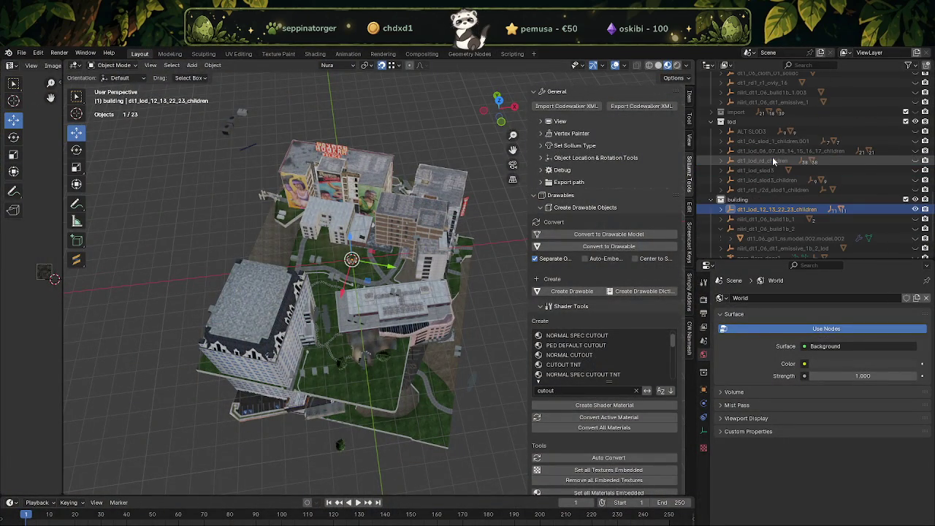
{"action": "left_click", "coordinate": [774, 151]}
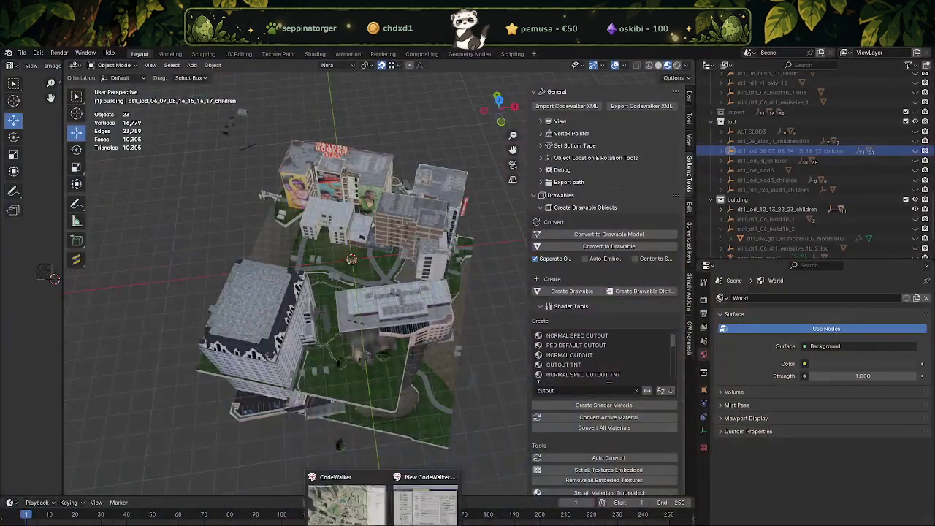
{"action": "left_click", "coordinate": [347, 503]}
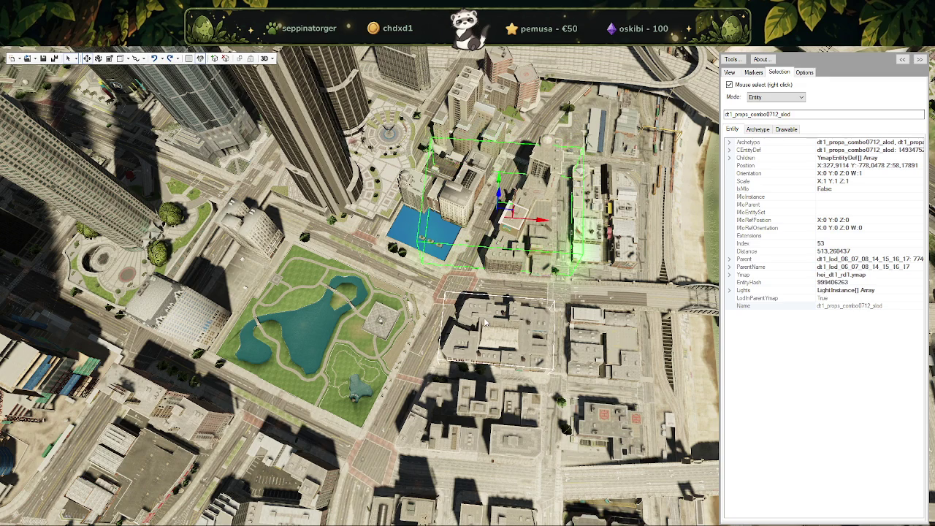
Reselect the dt1_06_slod_1 building block and open its project window.
{"action": "right_click", "coordinate": [471, 299]}
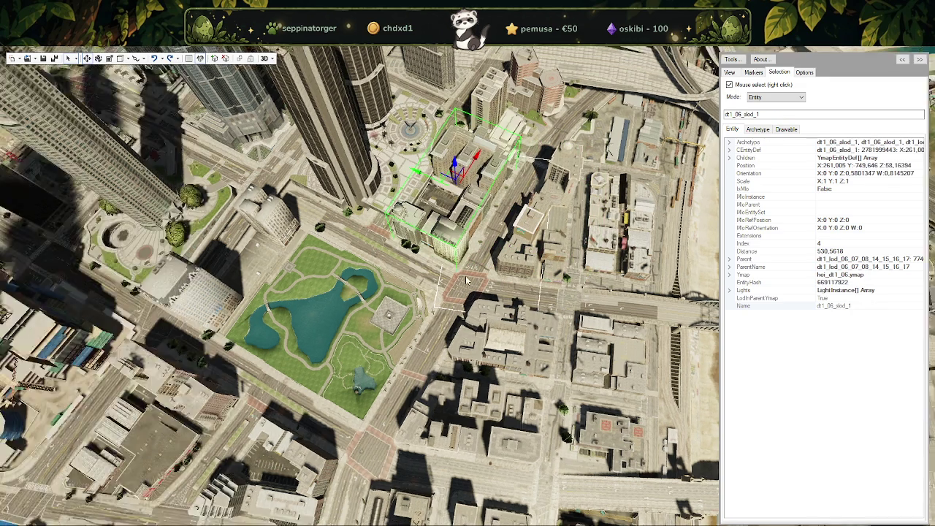
{"action": "mouse_move", "coordinate": [470, 283]}
{"action": "left_mouse_down"}
{"action": "mouse_move", "coordinate": [422, 273]}
{"action": "mouse_move", "coordinate": [468, 292]}
{"action": "left_mouse_up"}
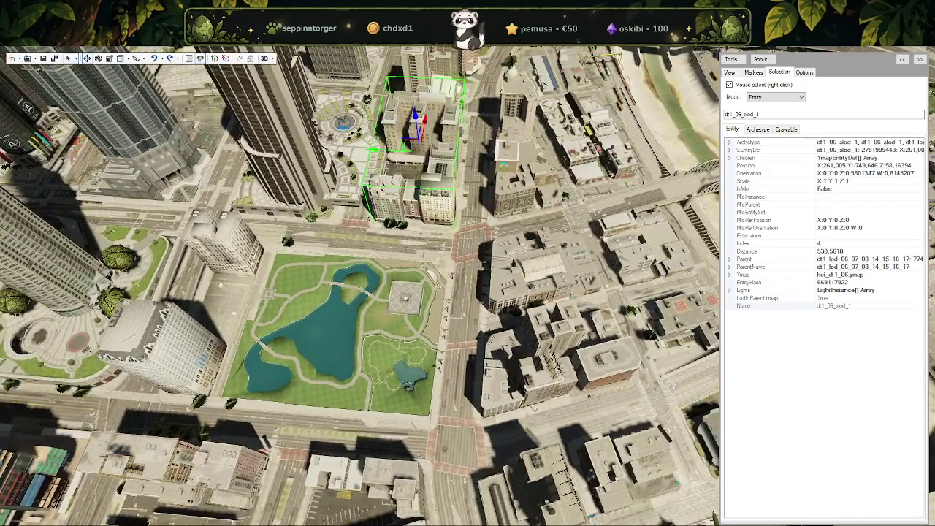
{"action": "left_click_drag", "start_coordinate": [518, 156], "coordinate": [366, 226]}
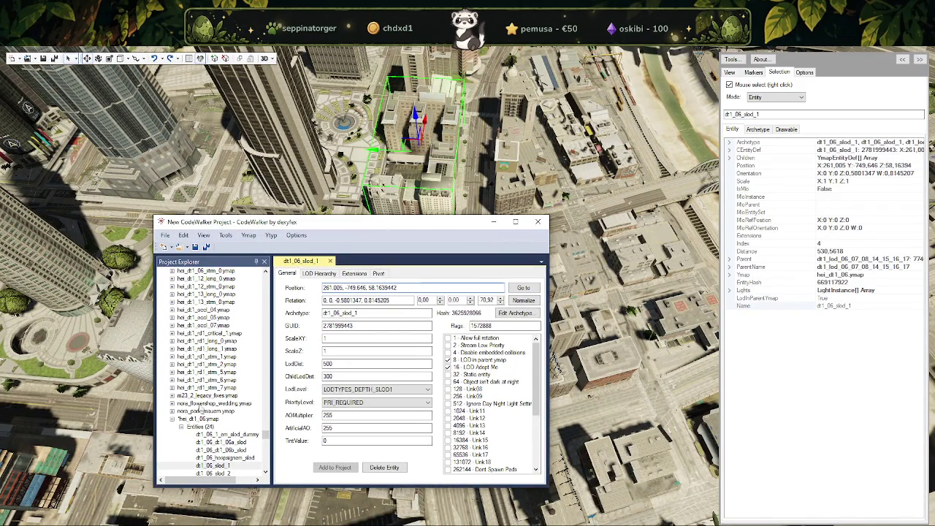
Select hei_dt1_rd1.ymap in Project Explorer and bring up its File saving options.
{"action": "scroll", "coordinate": [205, 421], "scroll_direction": "down", "scroll_amount": 5}
{"action": "scroll", "coordinate": [204, 420], "scroll_direction": "down", "scroll_amount": 5}
{"action": "scroll", "coordinate": [212, 420], "scroll_direction": "down", "scroll_amount": 3}
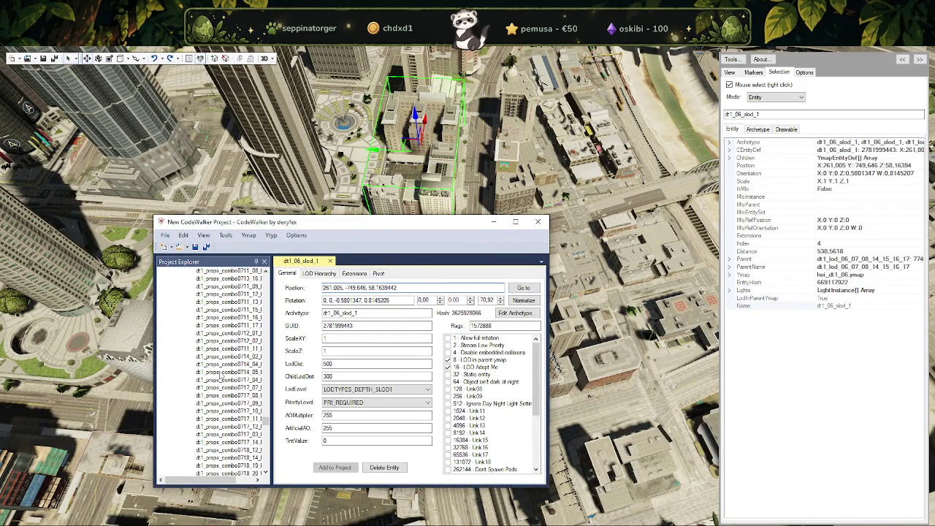
{"action": "left_click_drag", "start_coordinate": [268, 415], "coordinate": [263, 260]}
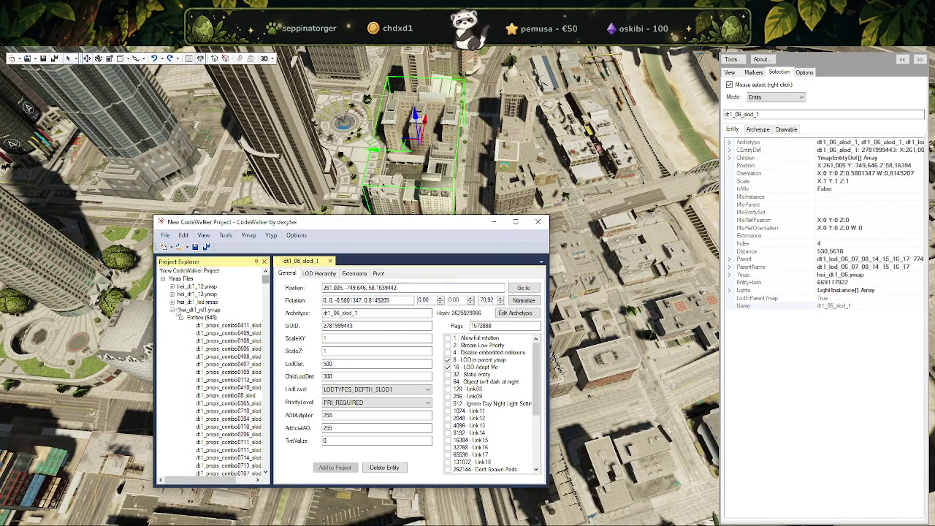
{"action": "left_click", "coordinate": [173, 312]}
{"action": "left_click", "coordinate": [194, 309]}
{"action": "left_click", "coordinate": [166, 236]}
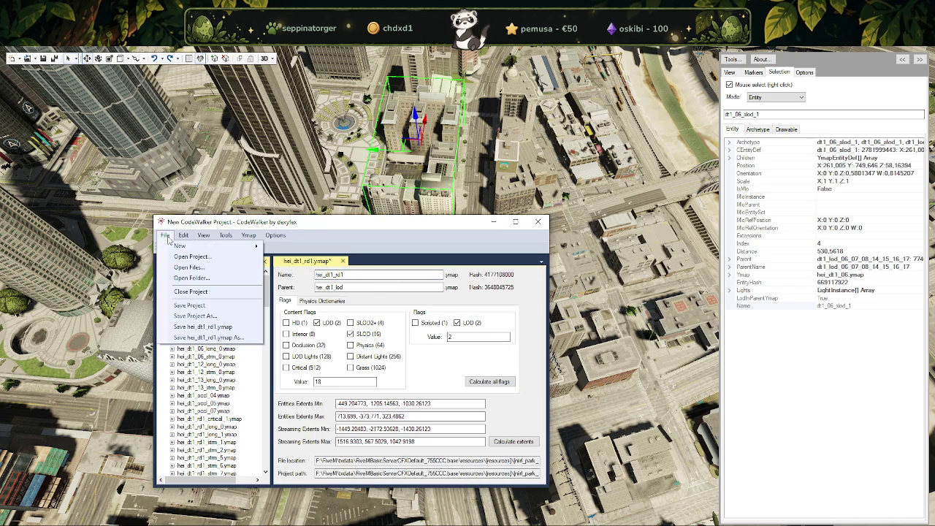
Save hei_dt1_rd1.ymap into nora_ls_park_lod's stream folder, replacing the existing file.
{"action": "left_click", "coordinate": [206, 338]}
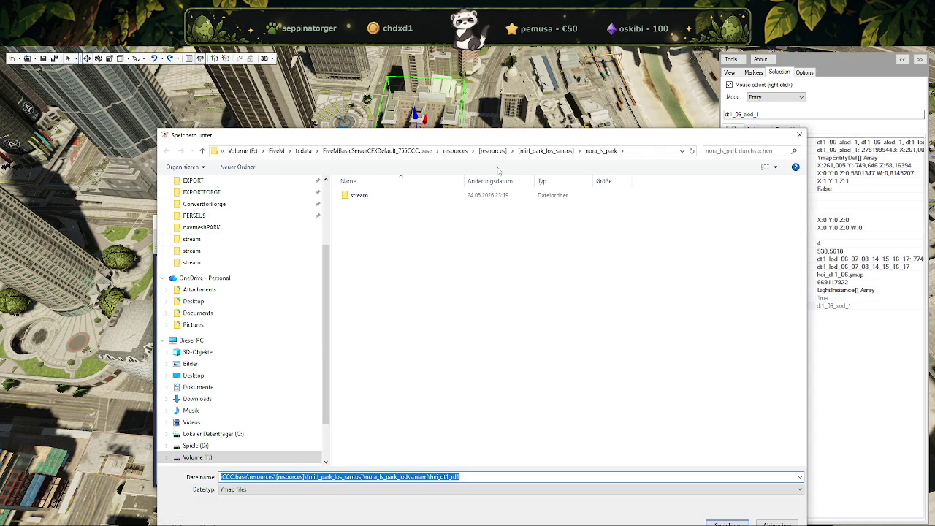
{"action": "left_click", "coordinate": [546, 149]}
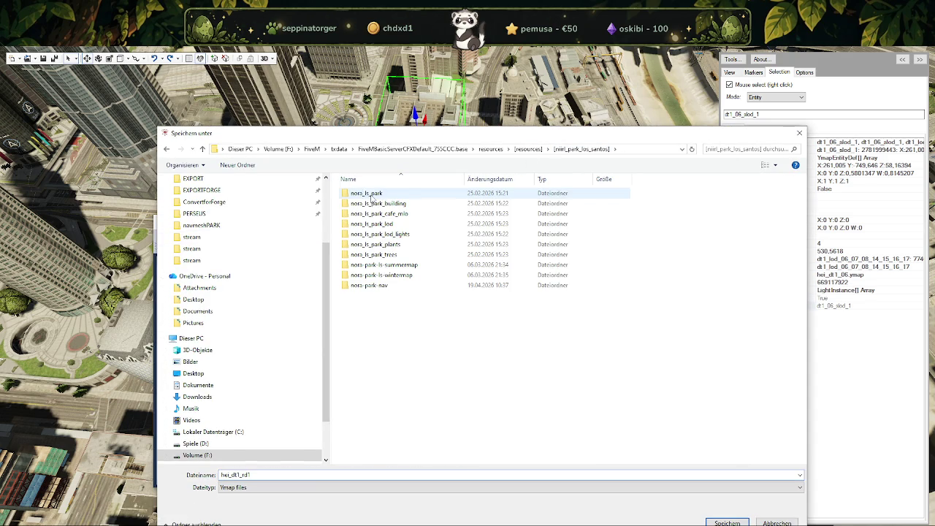
{"action": "double_click", "coordinate": [378, 224]}
{"action": "double_click", "coordinate": [369, 193]}
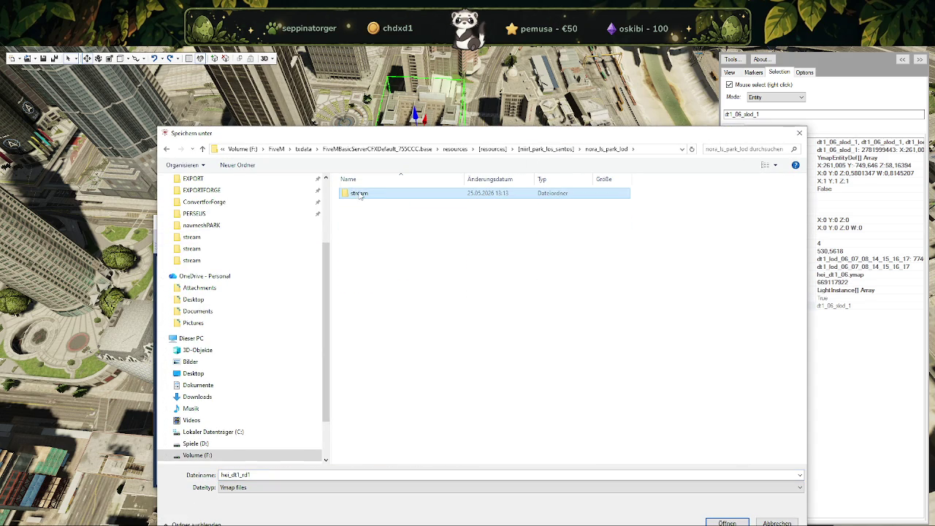
{"action": "left_click", "coordinate": [728, 523]}
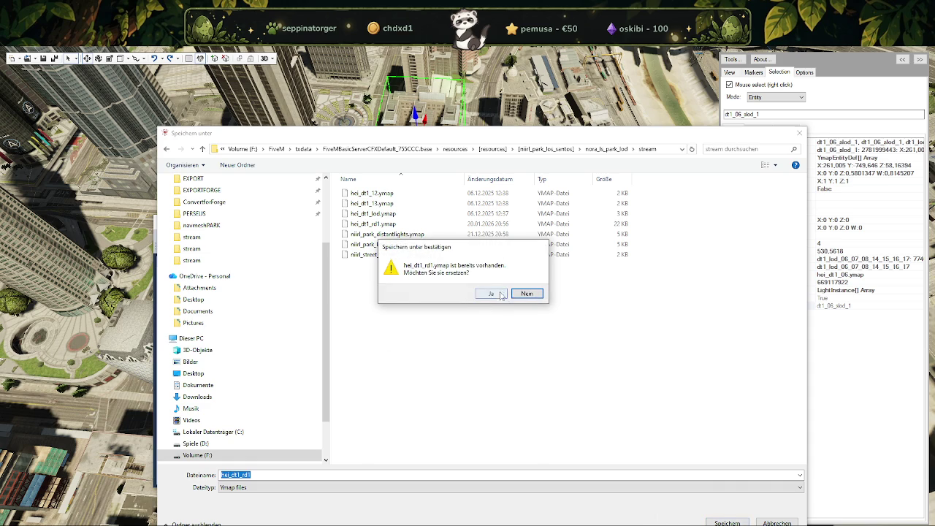
{"action": "left_click", "coordinate": [486, 294]}
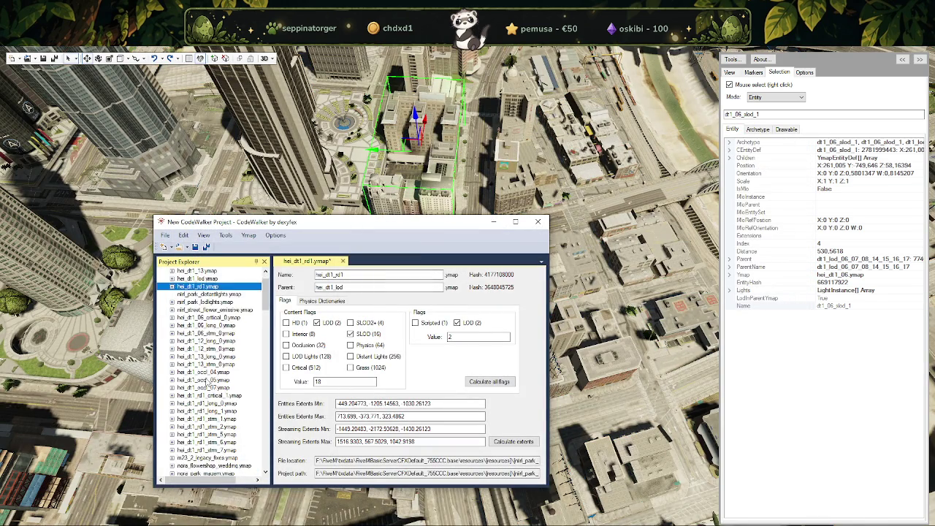
Save hei_dt1_06.ymap into the same stream folder.
{"action": "left_click", "coordinate": [205, 412]}
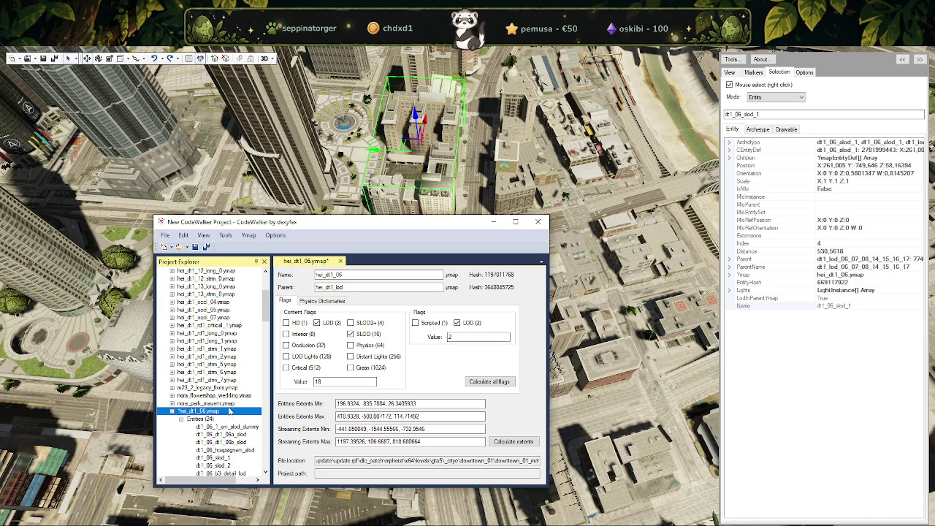
{"action": "scroll", "coordinate": [227, 413], "scroll_direction": "down", "scroll_amount": 1}
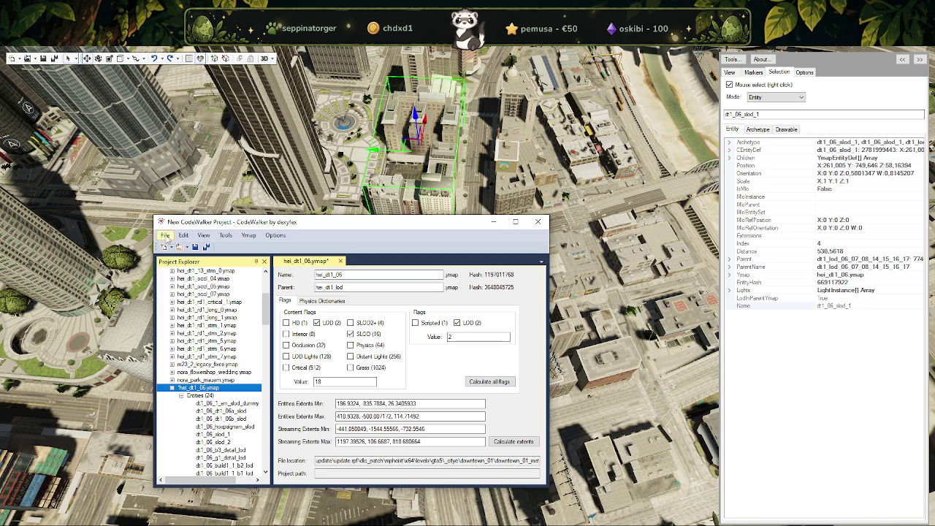
{"action": "left_click", "coordinate": [165, 235]}
{"action": "left_click", "coordinate": [187, 342]}
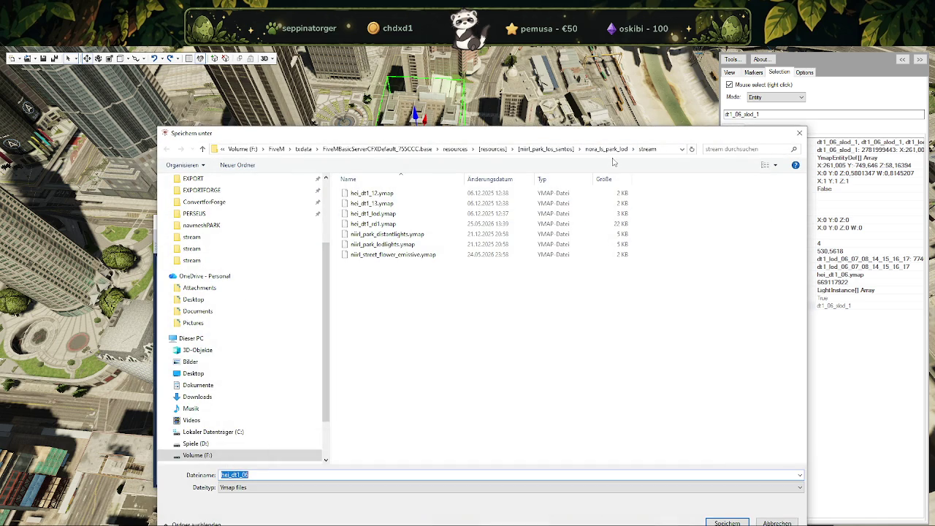
{"action": "left_click", "coordinate": [727, 523]}
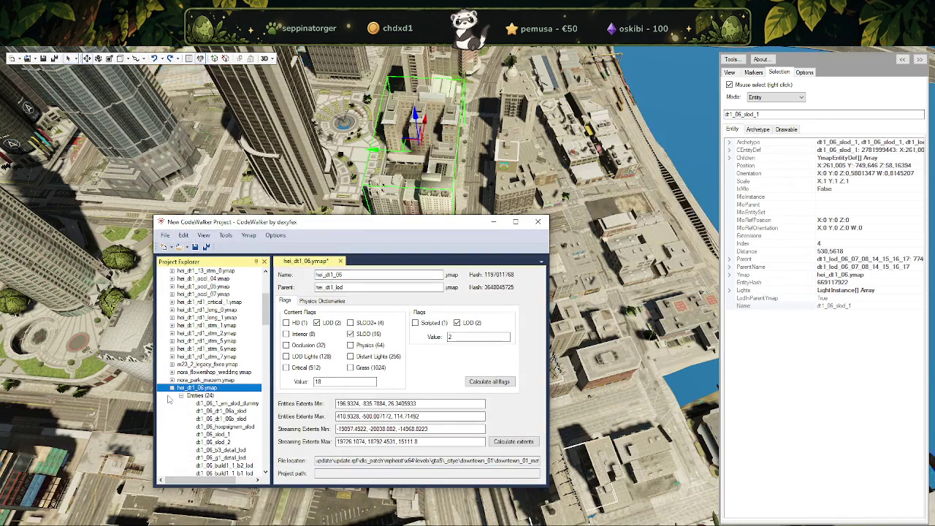
Close the project window and answer its save-changes prompts.
{"action": "left_click", "coordinate": [172, 388]}
{"action": "scroll", "coordinate": [209, 369], "scroll_direction": "down", "scroll_amount": 3}
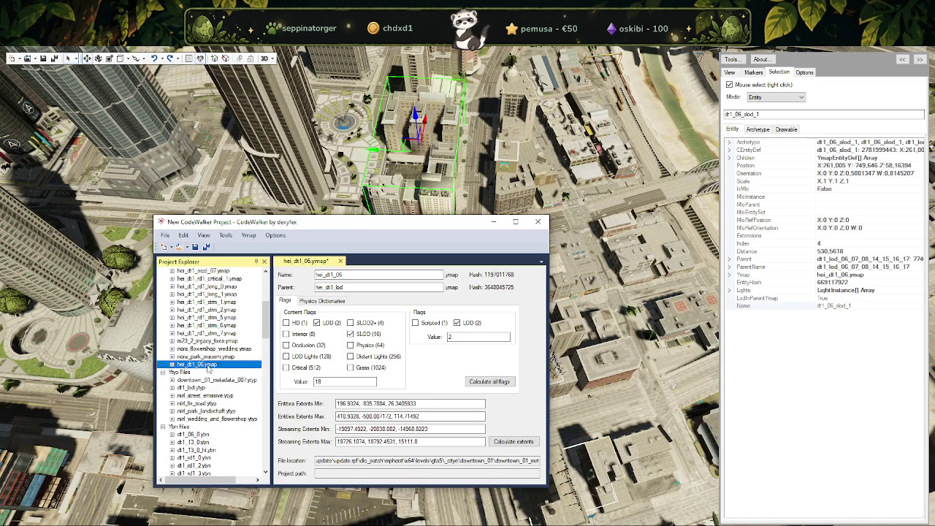
{"action": "scroll", "coordinate": [210, 370], "scroll_direction": "up", "scroll_amount": 5}
{"action": "scroll", "coordinate": [210, 371], "scroll_direction": "up", "scroll_amount": 3}
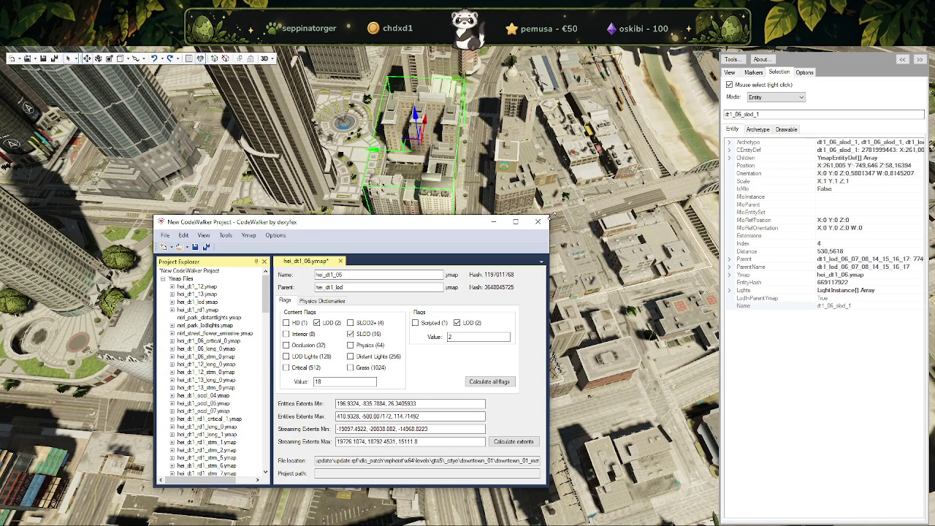
{"action": "left_click", "coordinate": [538, 221]}
{"action": "left_click", "coordinate": [476, 324]}
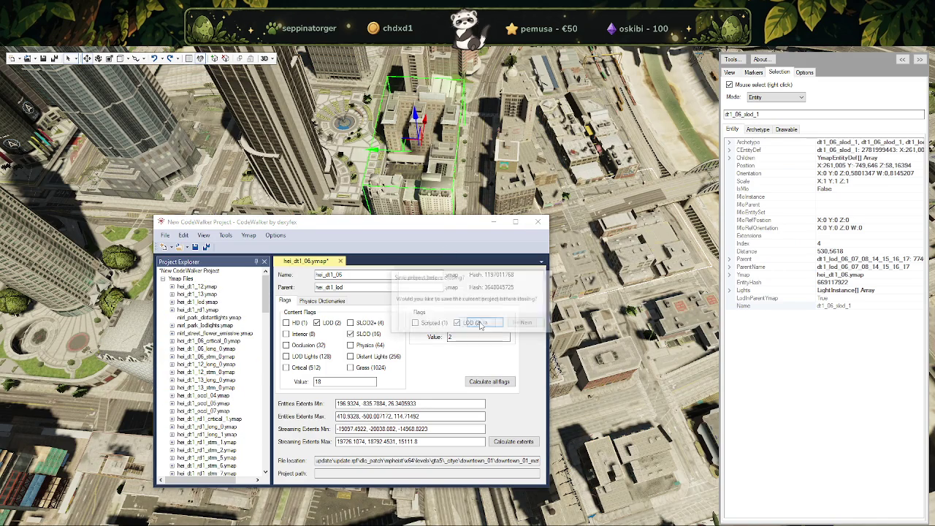
{"action": "left_click", "coordinate": [520, 323]}
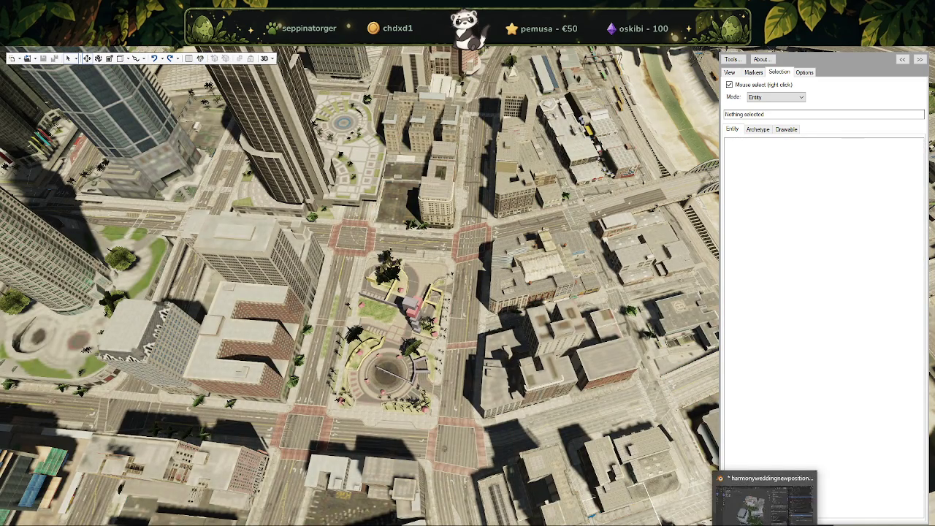
In Blender, hide the building collection and the lod children's building models including dt1_17_superlod.
{"action": "left_click", "coordinate": [768, 497]}
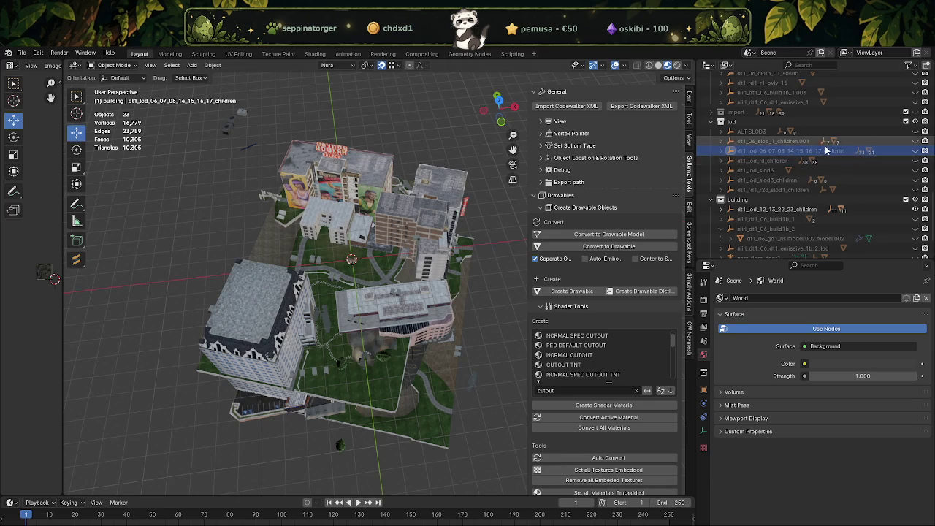
{"action": "left_click", "coordinate": [916, 210]}
{"action": "left_click", "coordinate": [915, 151]}
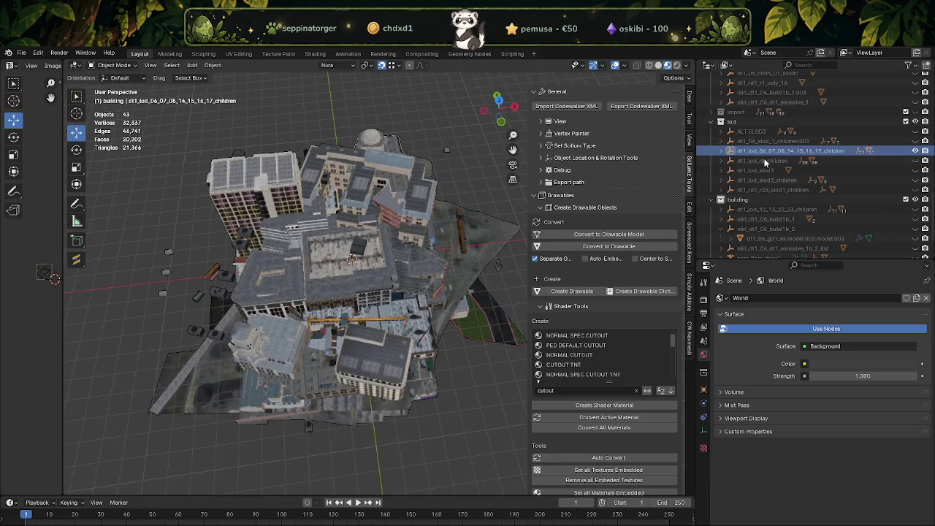
{"action": "left_click", "coordinate": [722, 150]}
{"action": "left_click_drag", "start_coordinate": [916, 161], "coordinate": [916, 210]}
{"action": "scroll", "coordinate": [914, 194], "scroll_direction": "down", "scroll_amount": 3}
{"action": "scroll", "coordinate": [913, 197], "scroll_direction": "down", "scroll_amount": 3}
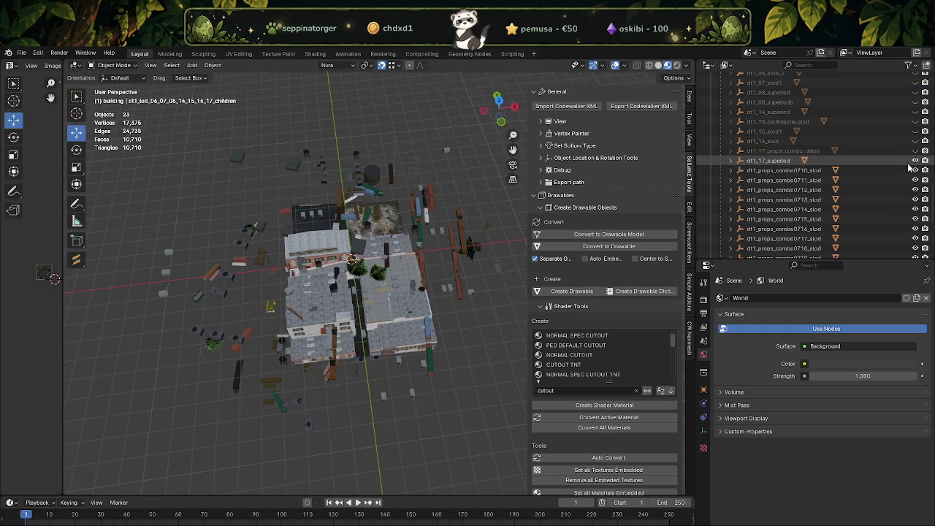
{"action": "left_click", "coordinate": [915, 160]}
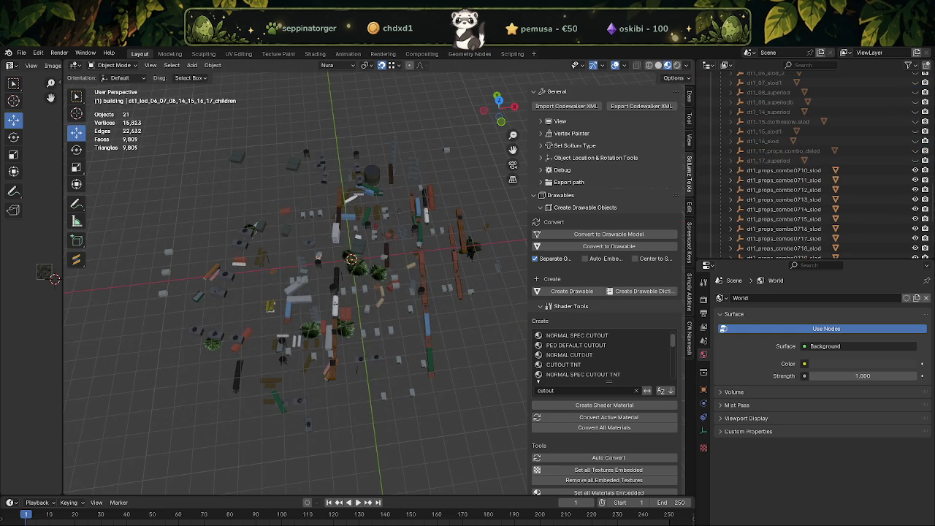
{"action": "key", "text": "alt+Tab"}
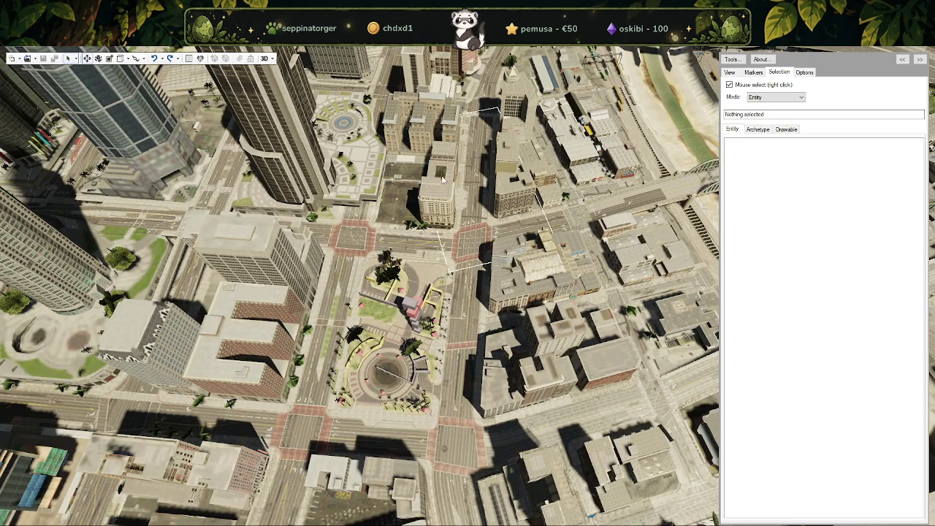
Select the dt1_rd1_r3e_slod1 and dt1_lod_03_04_05_11 entities in CodeWalker, then return to Blender.
{"action": "right_click", "coordinate": [450, 182]}
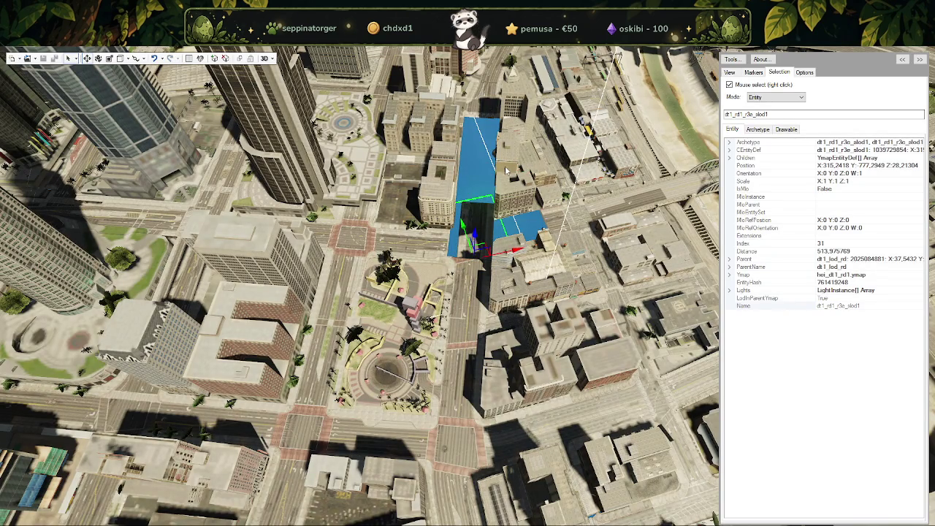
{"action": "left_click_drag", "start_coordinate": [502, 189], "coordinate": [452, 218]}
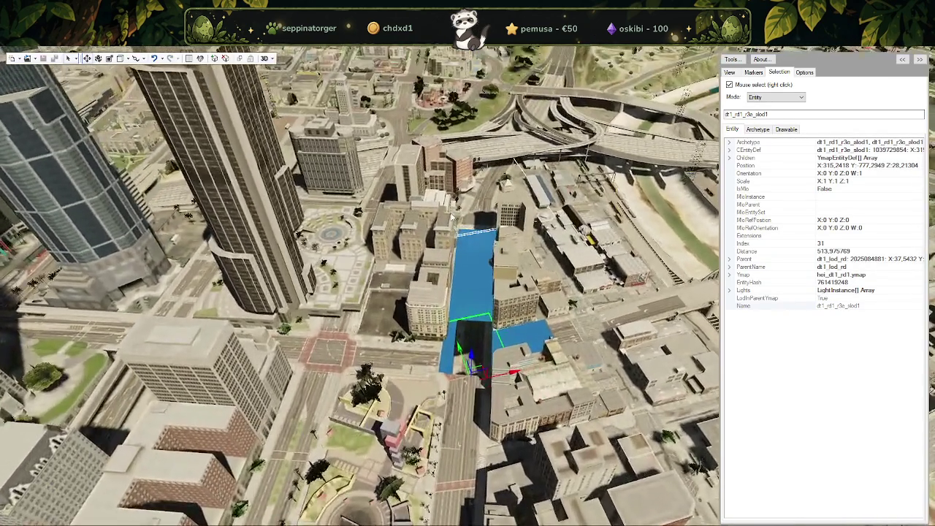
{"action": "right_click", "coordinate": [494, 313]}
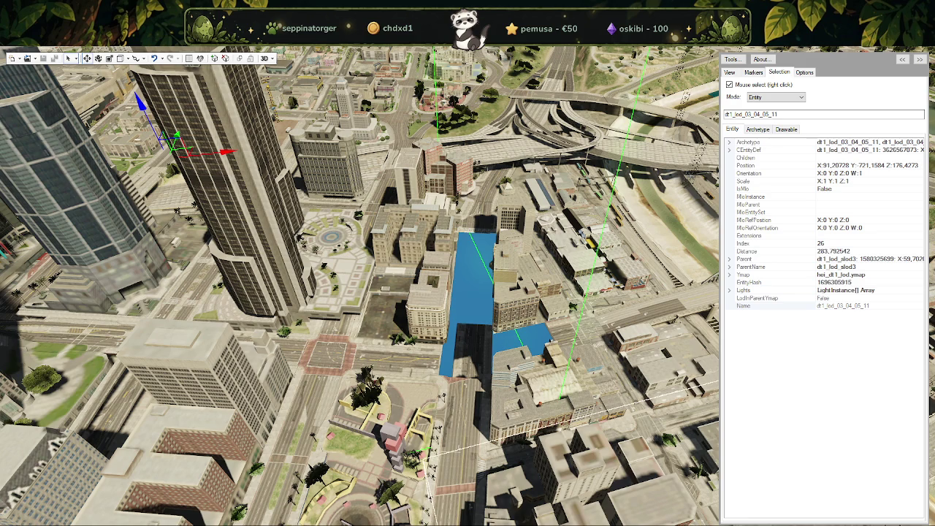
{"action": "key", "text": "alt+Tab"}
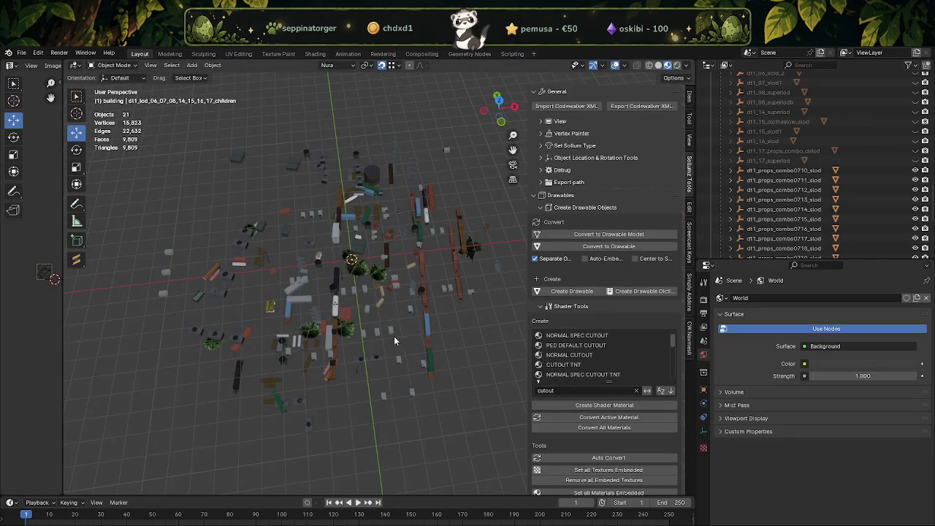
Hide the combo0719, combo0718, combo0710 and neighbouring prop collections in the outliner.
{"action": "scroll", "coordinate": [848, 201], "scroll_direction": "down", "scroll_amount": 5}
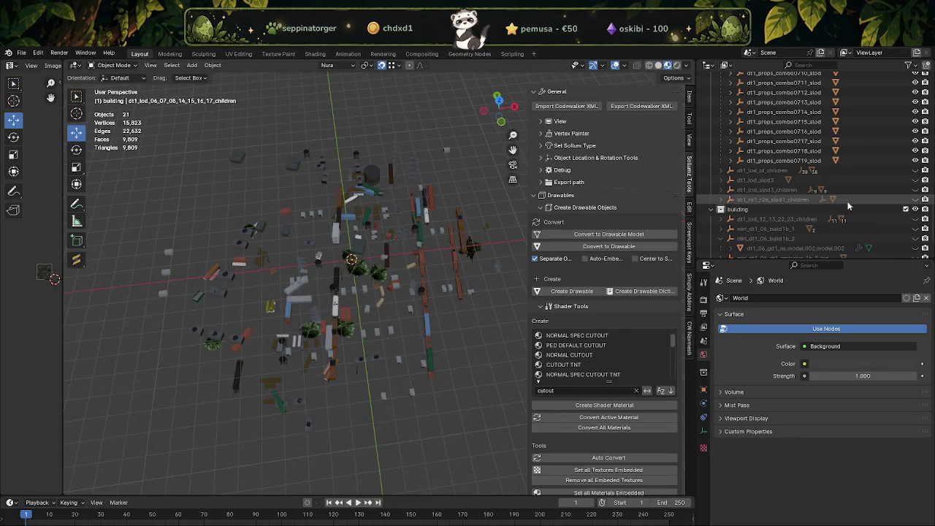
{"action": "left_click", "coordinate": [915, 160]}
{"action": "left_click", "coordinate": [916, 151]}
{"action": "scroll", "coordinate": [916, 151], "scroll_direction": "up", "scroll_amount": 2}
{"action": "left_click", "coordinate": [916, 112]}
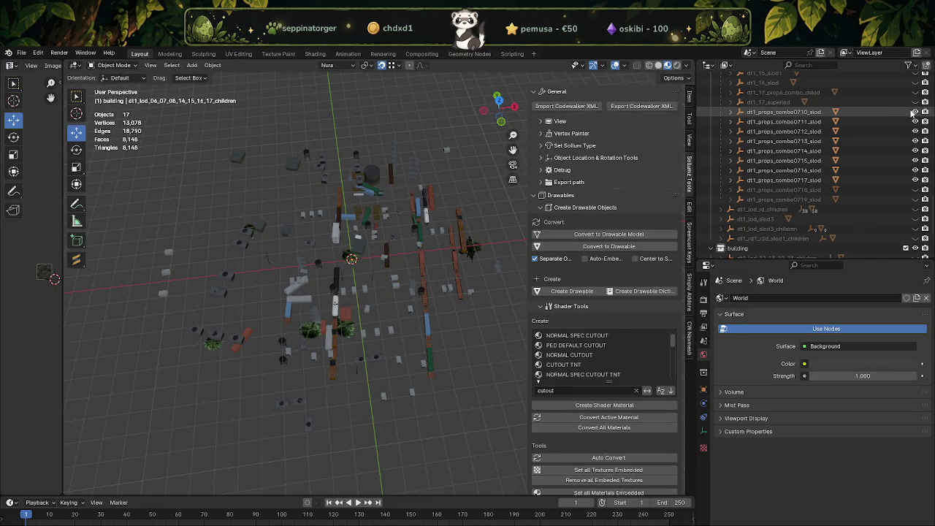
{"action": "left_click_drag", "start_coordinate": [916, 121], "coordinate": [916, 180]}
{"action": "scroll", "coordinate": [914, 161], "scroll_direction": "up", "scroll_amount": 3}
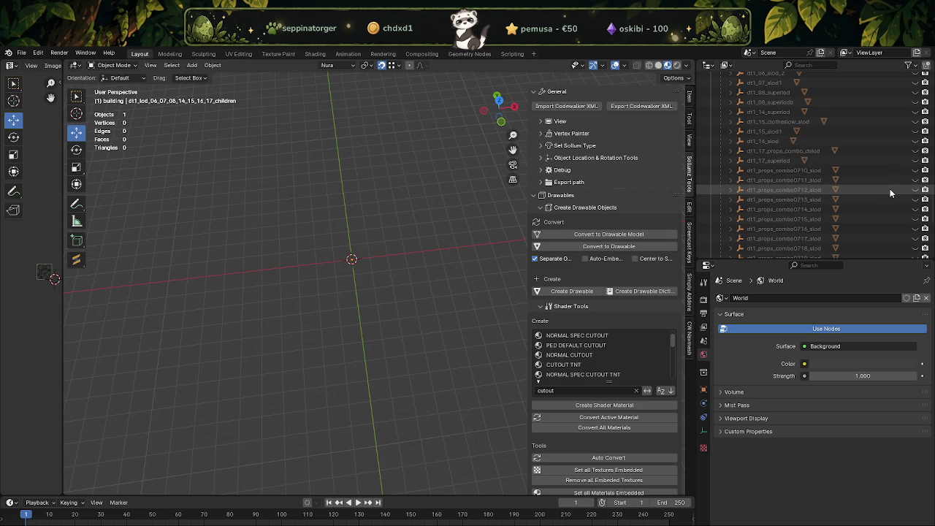
{"action": "scroll", "coordinate": [890, 189], "scroll_direction": "up", "scroll_amount": 2}
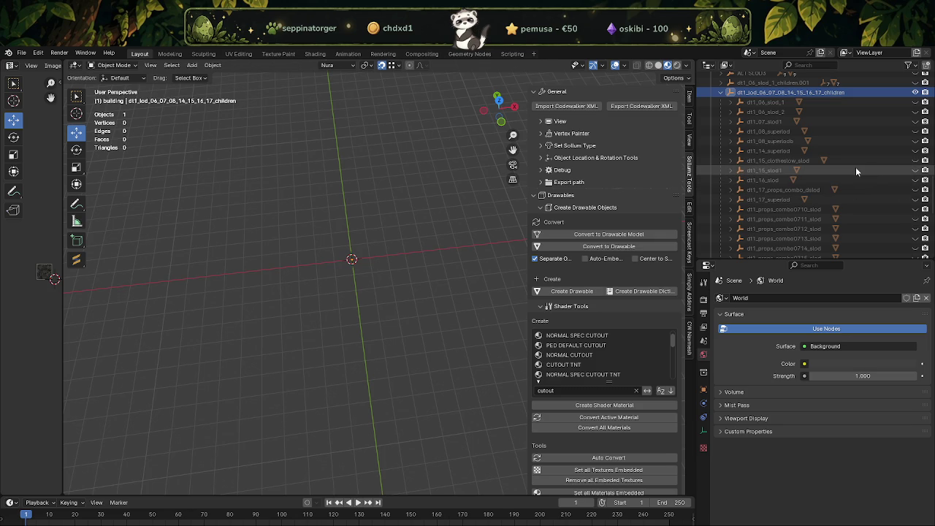
Preview dt1_06_slod_2, dt1_16_slod, dt1_17_superlod and dt1_15_slod1 one at a time, hiding each again.
{"action": "left_click", "coordinate": [915, 113]}
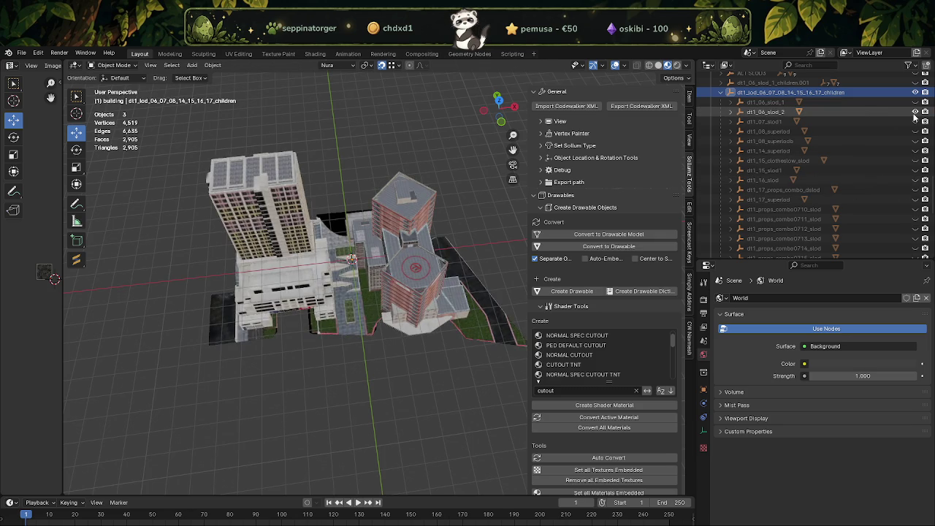
{"action": "mouse_move", "coordinate": [395, 292]}
{"action": "middle_mouse_down"}
{"action": "mouse_move", "coordinate": [429, 305]}
{"action": "mouse_move", "coordinate": [301, 276]}
{"action": "middle_mouse_up"}
{"action": "middle_click_drag", "start_coordinate": [250, 266], "coordinate": [388, 303]}
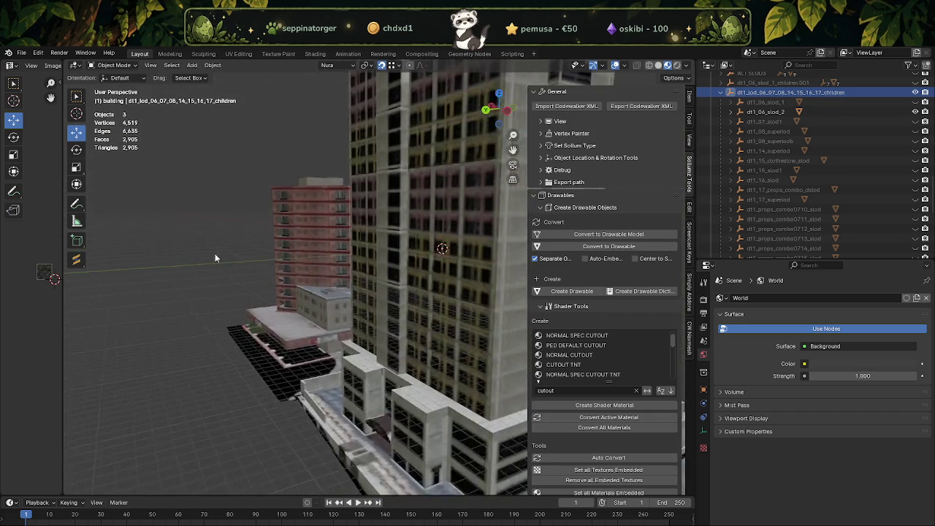
{"action": "left_click", "coordinate": [916, 112]}
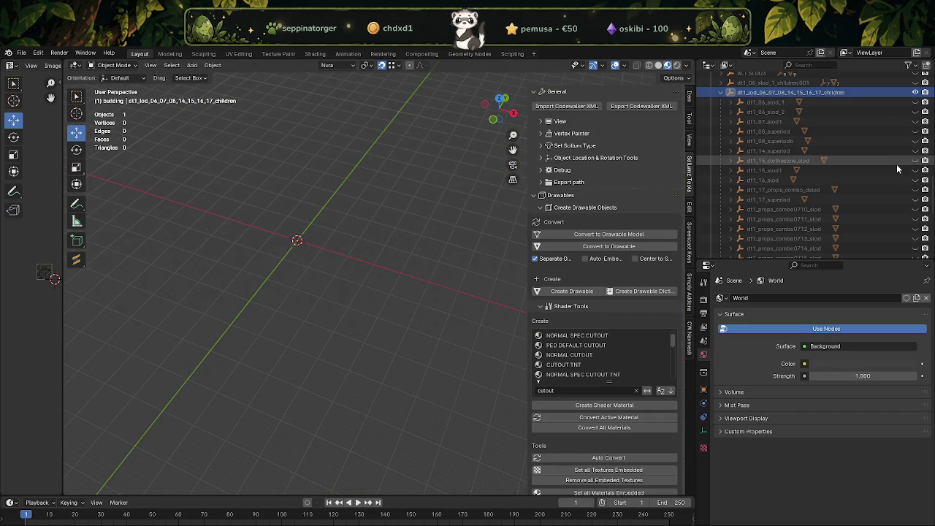
{"action": "left_click", "coordinate": [916, 181]}
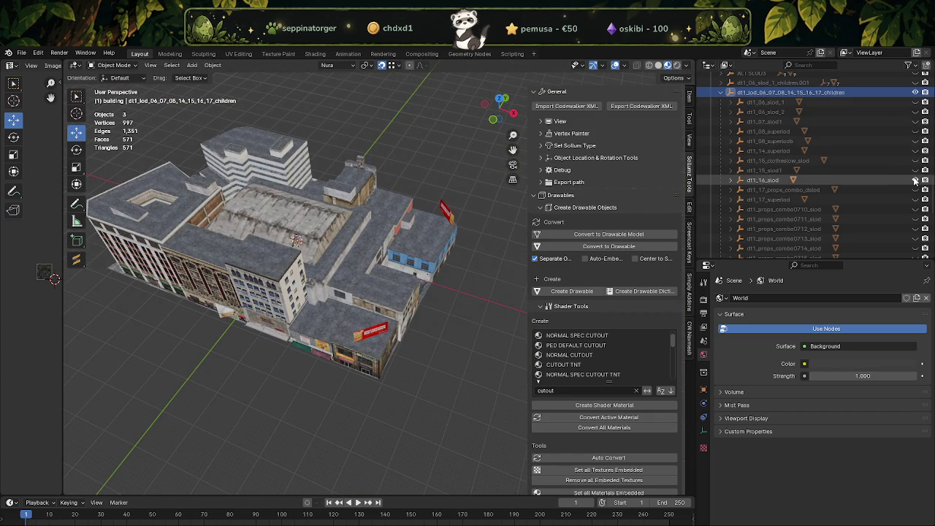
{"action": "left_click", "coordinate": [915, 180]}
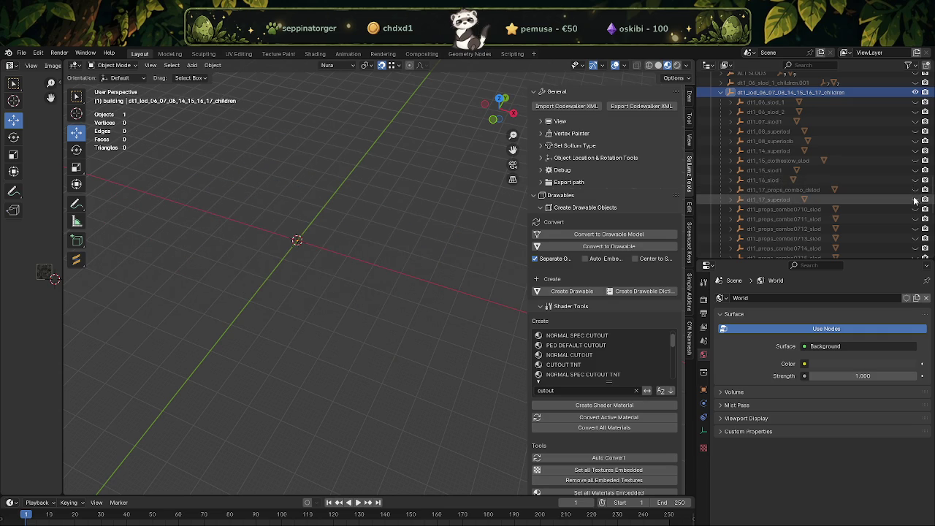
{"action": "left_click", "coordinate": [916, 199]}
{"action": "left_click", "coordinate": [916, 201]}
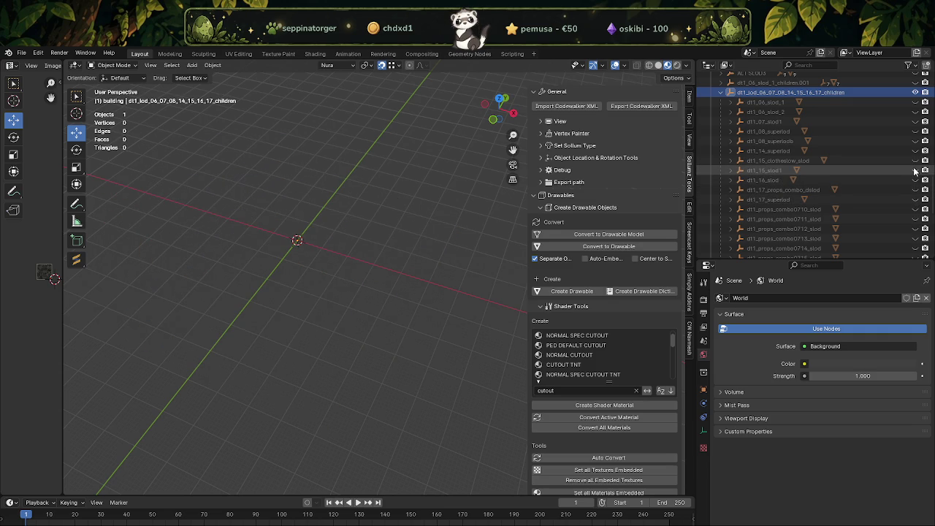
{"action": "left_click", "coordinate": [916, 170]}
{"action": "left_click", "coordinate": [916, 171]}
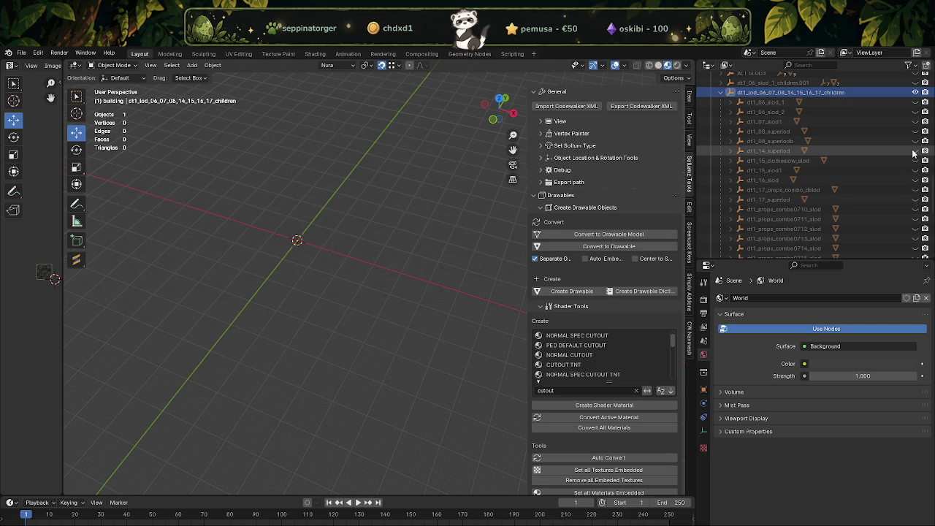
Preview the remaining slod children, including dt1_08_superlod and dt1_06_slod_2, hiding each afterward.
{"action": "left_click", "coordinate": [916, 151]}
{"action": "left_click", "coordinate": [916, 151]}
{"action": "left_click", "coordinate": [916, 141]}
{"action": "left_click", "coordinate": [915, 141]}
{"action": "left_click", "coordinate": [916, 132]}
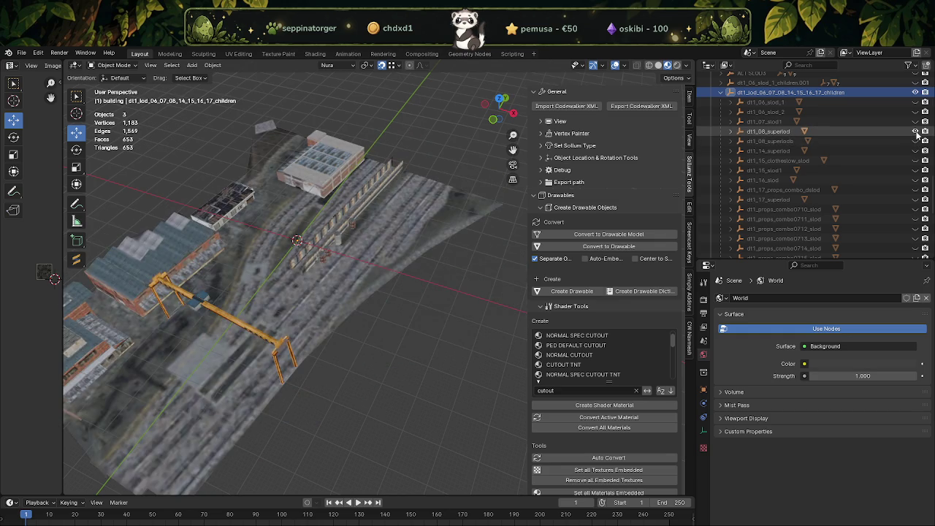
{"action": "left_click", "coordinate": [916, 131]}
{"action": "left_click", "coordinate": [916, 122]}
{"action": "left_click", "coordinate": [916, 123]}
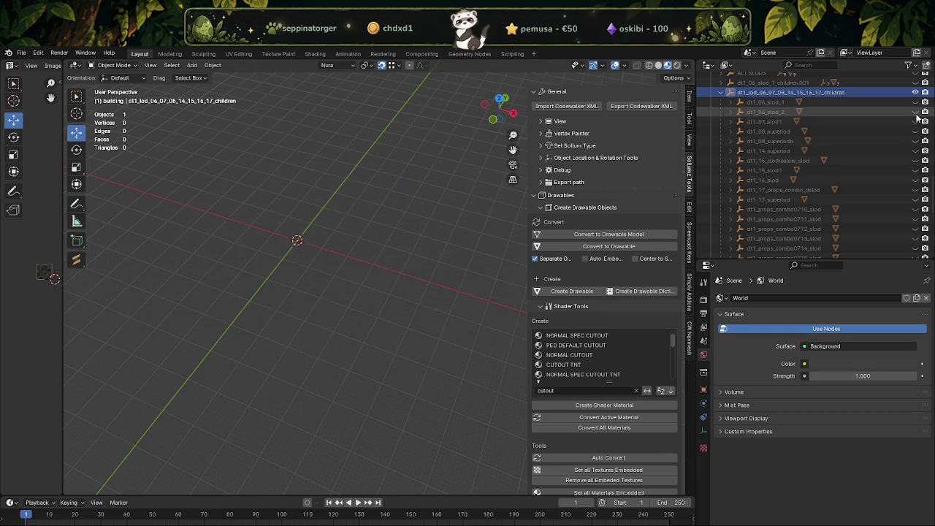
{"action": "left_click", "coordinate": [916, 111]}
{"action": "left_click", "coordinate": [916, 112]}
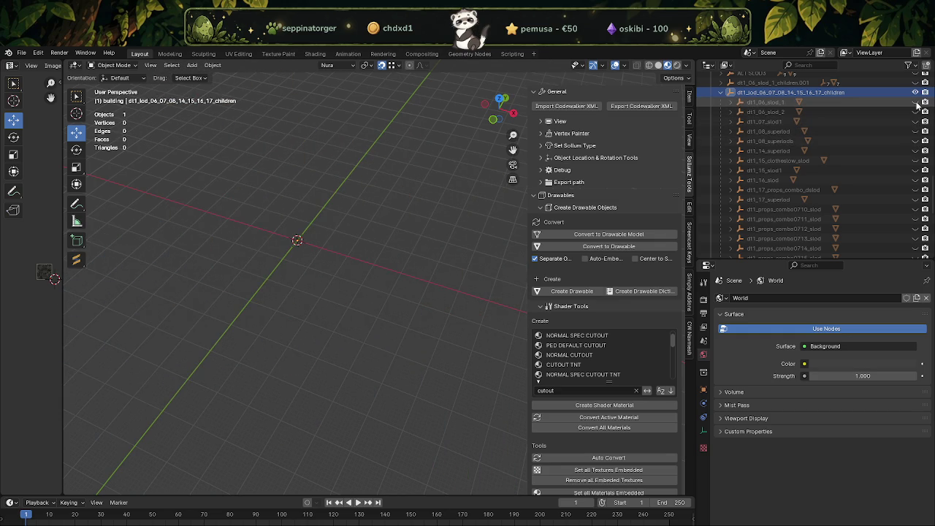
Show and inspect dt1_06_slod_1, then hide the whole lod children collection.
{"action": "left_click", "coordinate": [917, 103]}
{"action": "mouse_move", "coordinate": [396, 231]}
{"action": "middle_mouse_down"}
{"action": "mouse_move", "coordinate": [322, 229]}
{"action": "mouse_move", "coordinate": [409, 242]}
{"action": "middle_mouse_up"}
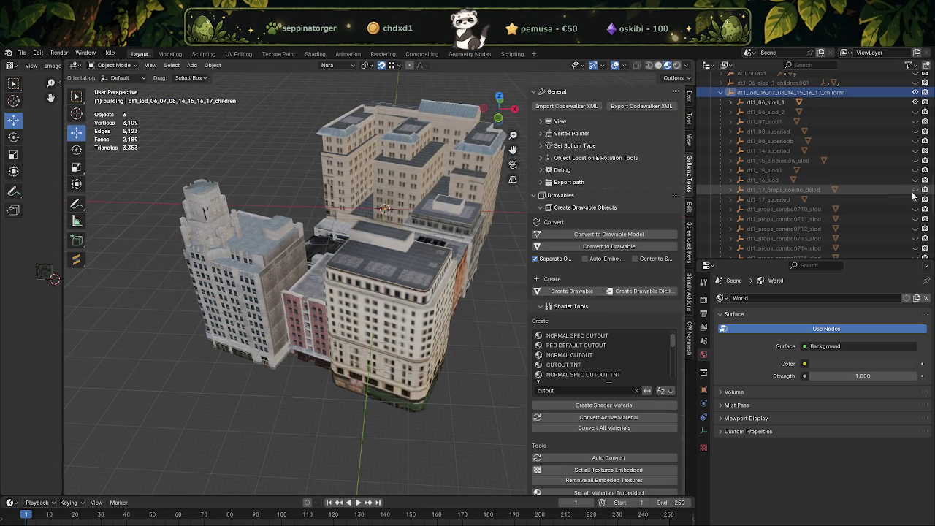
{"action": "scroll", "coordinate": [916, 191], "scroll_direction": "down", "scroll_amount": 2}
{"action": "scroll", "coordinate": [916, 191], "scroll_direction": "down", "scroll_amount": 1}
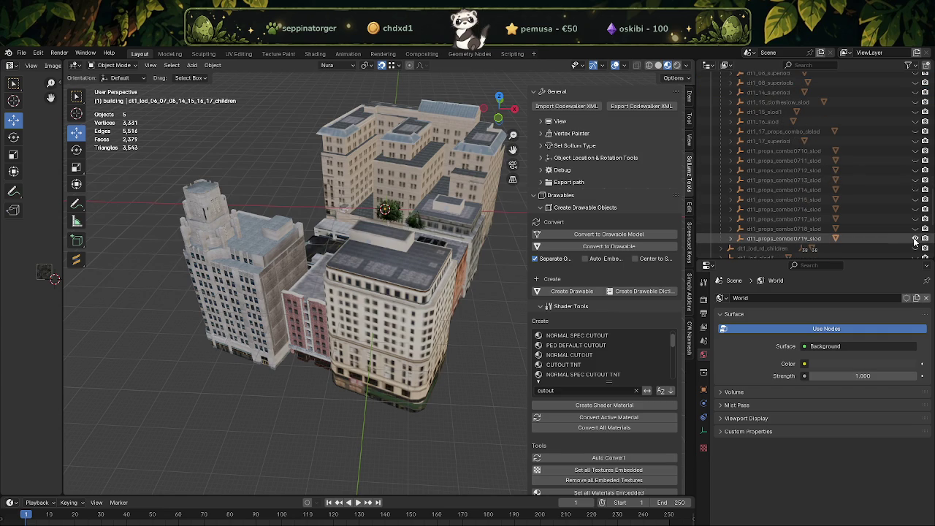
{"action": "scroll", "coordinate": [900, 131], "scroll_direction": "up", "scroll_amount": 4}
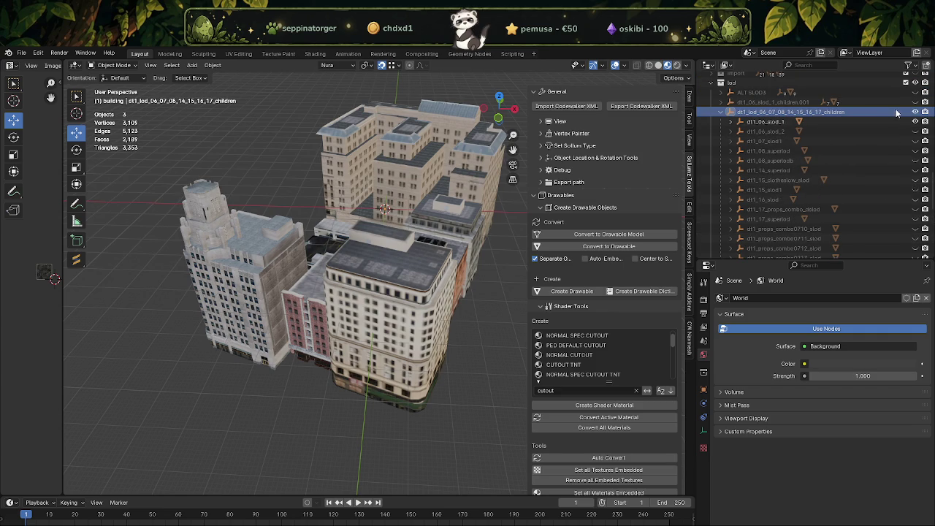
{"action": "left_click", "coordinate": [915, 112]}
Preview the combo0719, combo0718 and combo0717 prop collections, hiding each again.
{"action": "scroll", "coordinate": [916, 161], "scroll_direction": "down", "scroll_amount": 3}
{"action": "scroll", "coordinate": [916, 199], "scroll_direction": "down", "scroll_amount": 2}
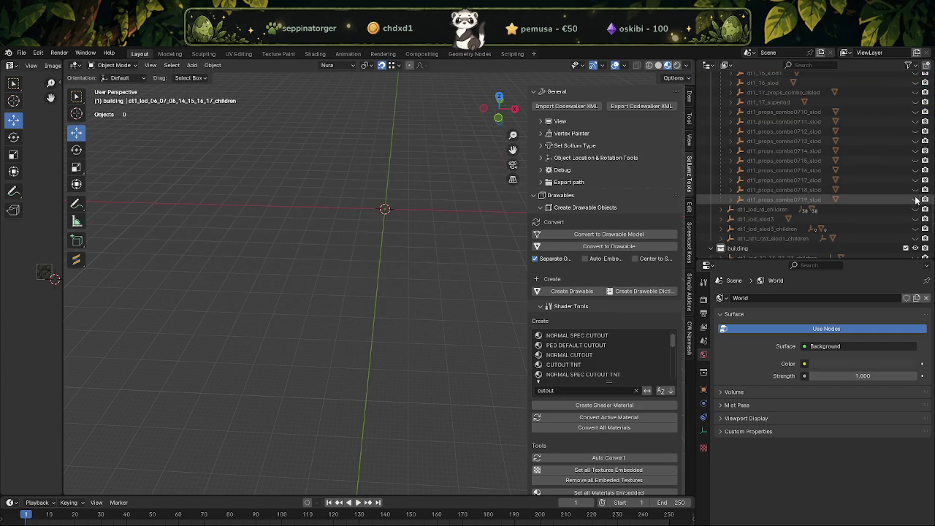
{"action": "left_click", "coordinate": [915, 199]}
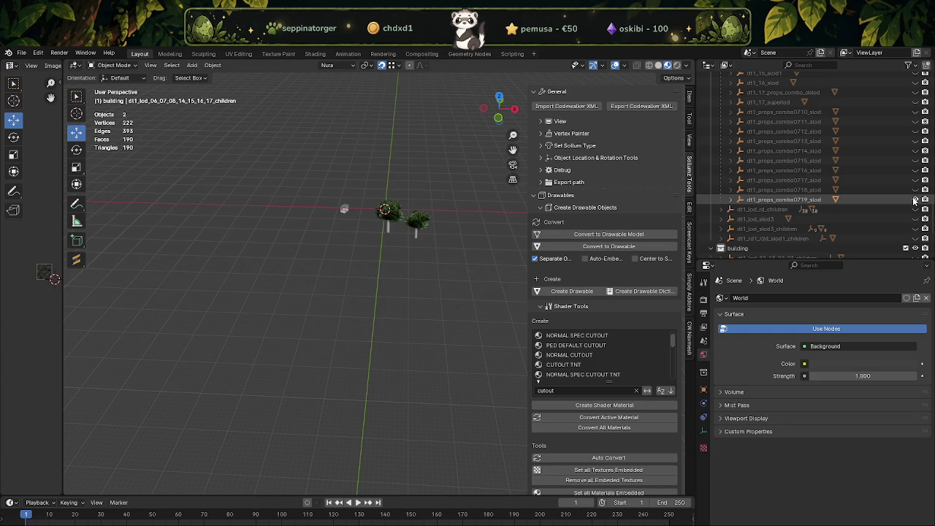
{"action": "left_click", "coordinate": [915, 199]}
{"action": "left_click", "coordinate": [916, 190]}
{"action": "left_click", "coordinate": [916, 190]}
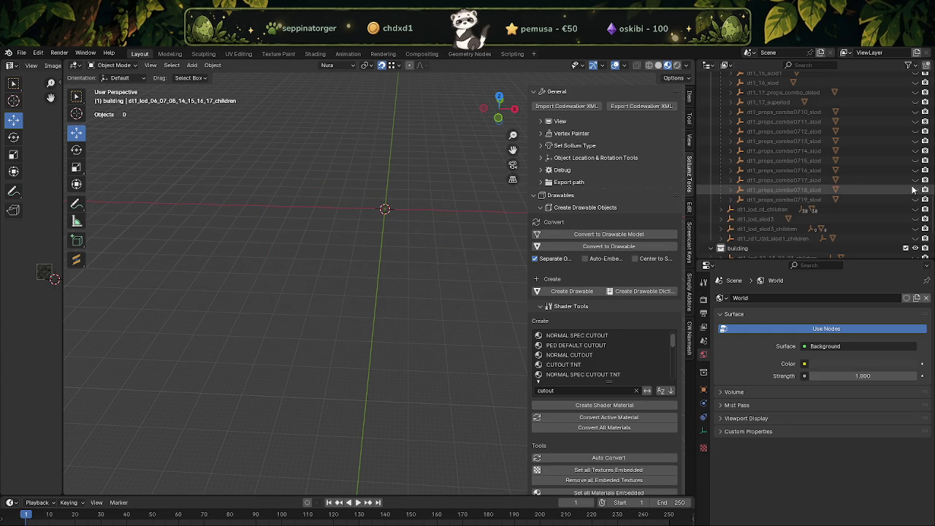
{"action": "left_click", "coordinate": [915, 180]}
{"action": "mouse_move", "coordinate": [373, 276]}
{"action": "middle_mouse_down"}
{"action": "mouse_move", "coordinate": [452, 265]}
{"action": "mouse_move", "coordinate": [472, 274]}
{"action": "middle_mouse_up"}
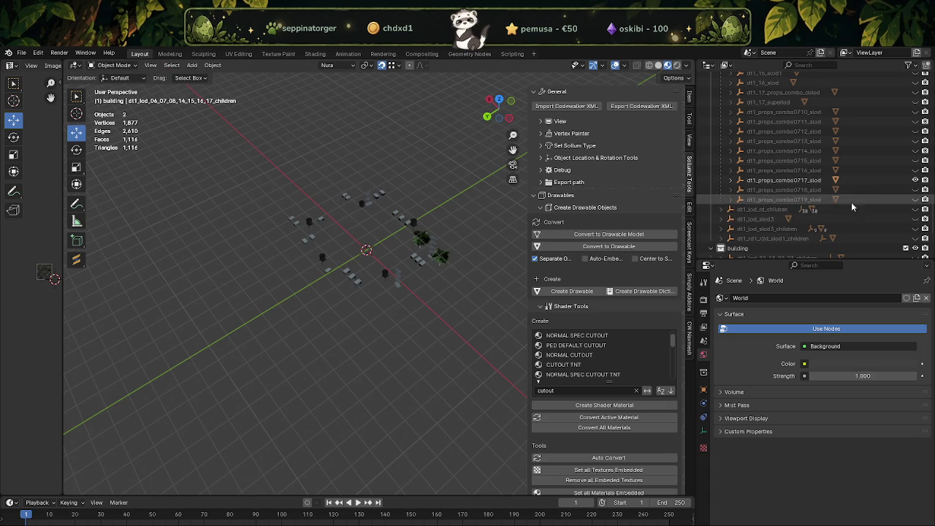
{"action": "left_click", "coordinate": [915, 180]}
Preview the combo0716, combo0715, combo0714 and combo0713 props, hiding each again.
{"action": "left_click", "coordinate": [916, 170]}
{"action": "left_click", "coordinate": [916, 170]}
{"action": "left_click", "coordinate": [916, 160]}
{"action": "left_click", "coordinate": [915, 160]}
{"action": "left_click", "coordinate": [916, 150]}
{"action": "mouse_move", "coordinate": [355, 286]}
{"action": "middle_mouse_down"}
{"action": "mouse_move", "coordinate": [321, 290]}
{"action": "mouse_move", "coordinate": [432, 278]}
{"action": "mouse_move", "coordinate": [473, 292]}
{"action": "mouse_move", "coordinate": [457, 298]}
{"action": "mouse_move", "coordinate": [483, 296]}
{"action": "middle_mouse_up"}
{"action": "left_click", "coordinate": [916, 150]}
{"action": "left_click", "coordinate": [915, 141]}
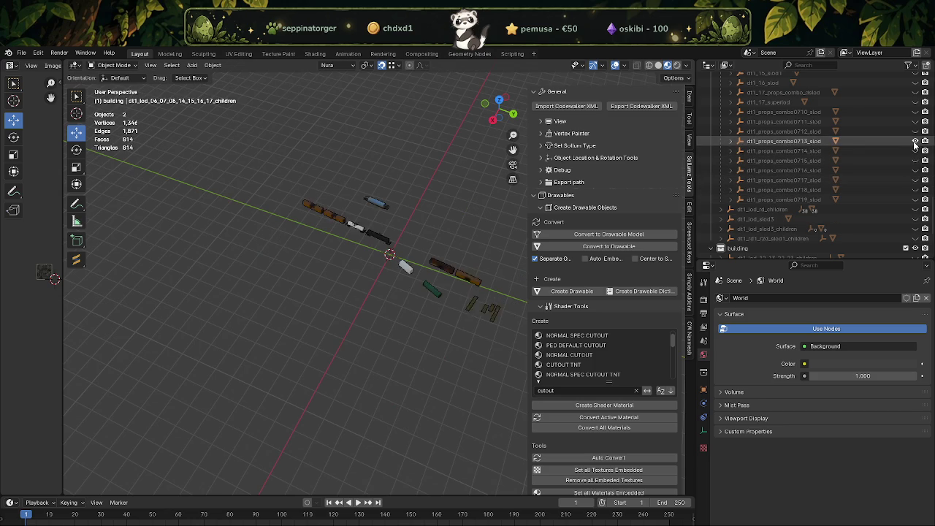
{"action": "left_click", "coordinate": [916, 141]}
Show the combo0712 props, select the object and box-select one prop cluster in Edit Mode.
{"action": "left_click", "coordinate": [915, 131]}
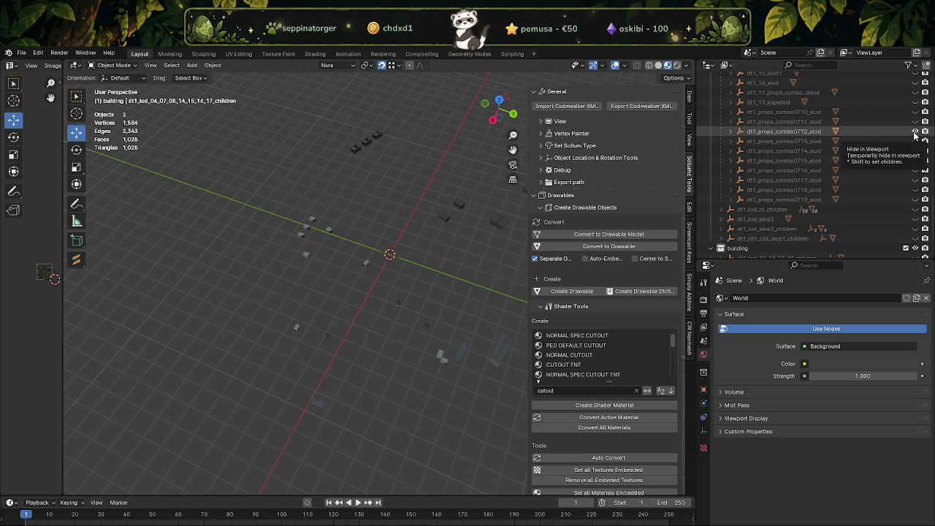
{"action": "mouse_move", "coordinate": [376, 248]}
{"action": "middle_mouse_down"}
{"action": "mouse_move", "coordinate": [489, 217]}
{"action": "mouse_move", "coordinate": [423, 259]}
{"action": "mouse_move", "coordinate": [377, 263]}
{"action": "middle_mouse_up"}
{"action": "left_click", "coordinate": [358, 231]}
{"action": "key", "text": "Tab"}
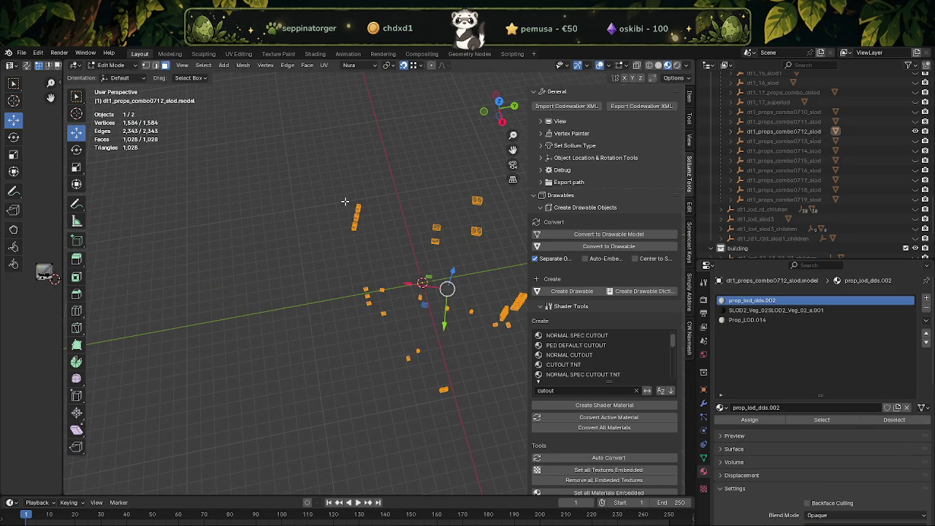
{"action": "left_click_drag", "start_coordinate": [336, 182], "coordinate": [379, 252]}
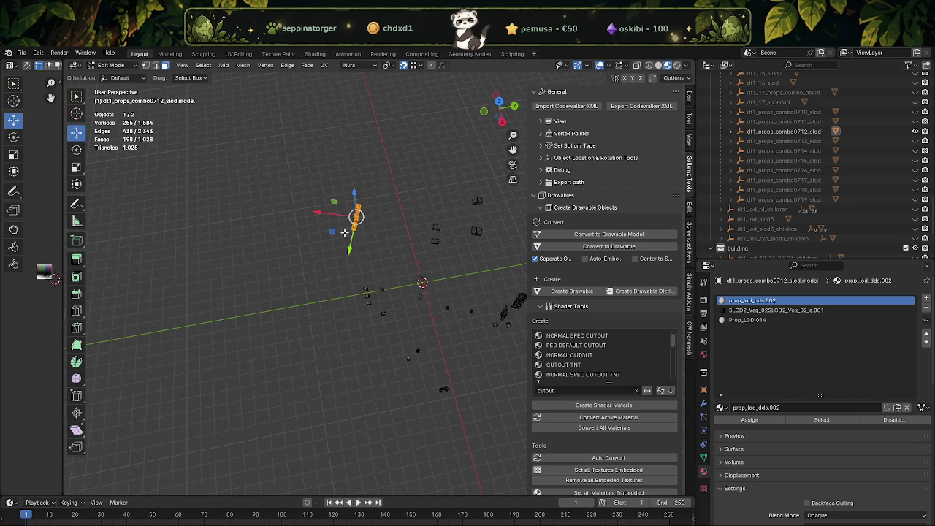
Unhide dt1_06_slod_1 beside the combo0712 props and return to Object Mode.
{"action": "scroll", "coordinate": [893, 150], "scroll_direction": "up", "scroll_amount": 2}
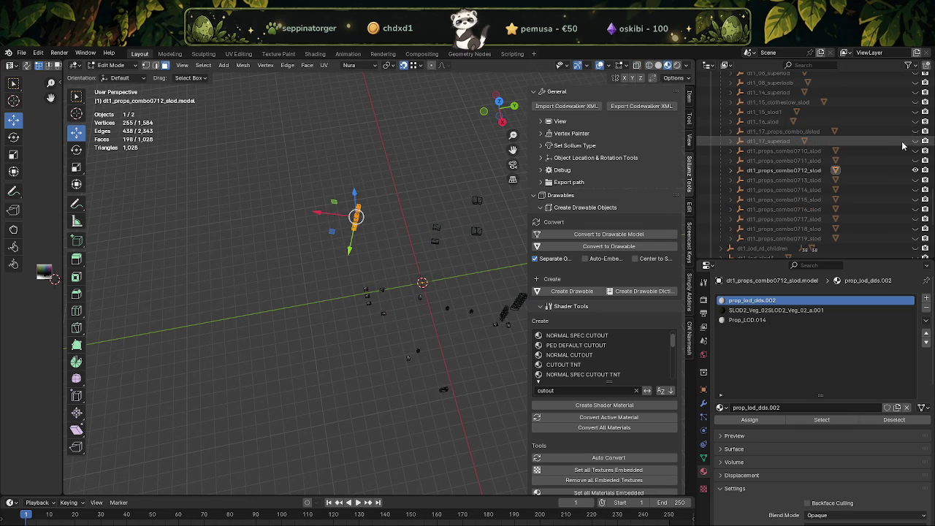
{"action": "scroll", "coordinate": [904, 128], "scroll_direction": "up", "scroll_amount": 2}
{"action": "scroll", "coordinate": [905, 131], "scroll_direction": "up", "scroll_amount": 1}
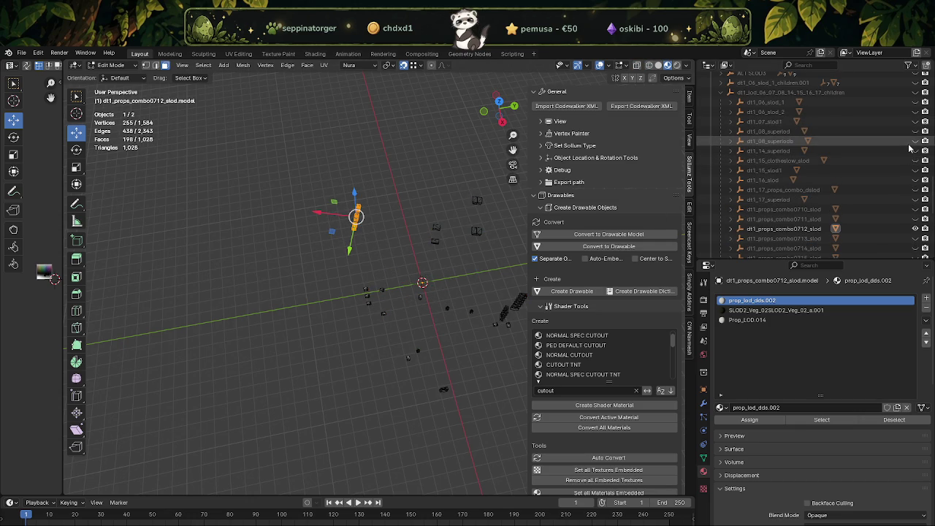
{"action": "left_click", "coordinate": [914, 103]}
{"action": "mouse_move", "coordinate": [265, 226]}
{"action": "middle_mouse_down"}
{"action": "mouse_move", "coordinate": [290, 182]}
{"action": "mouse_move", "coordinate": [411, 310]}
{"action": "middle_mouse_up"}
{"action": "key", "text": "Tab"}
Duplicate the dt1_06_slod_1 geometry, move it aside, and separate it into its own object.
{"action": "left_click", "coordinate": [430, 319]}
{"action": "key", "text": "Tab"}
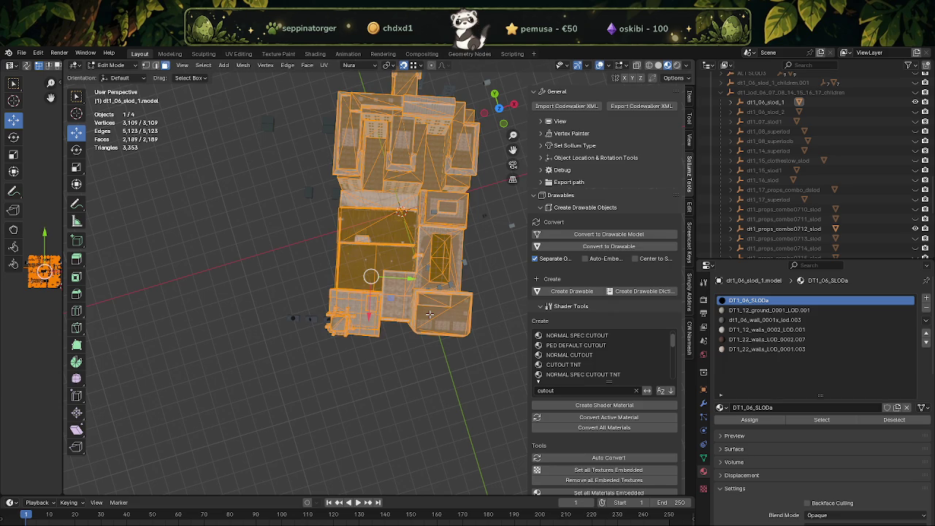
{"action": "key", "text": "shift+d"}
{"action": "right_click", "coordinate": [419, 309]}
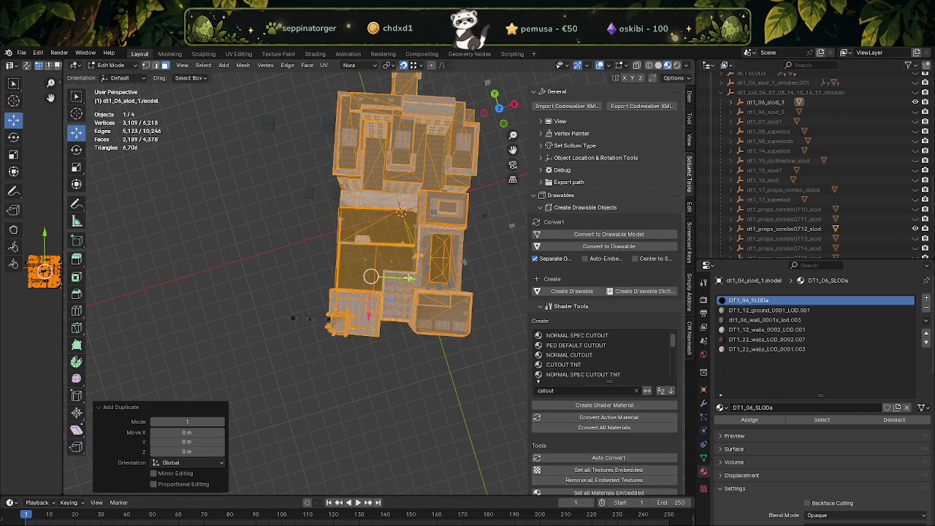
{"action": "key", "text": "g"}
{"action": "left_click", "coordinate": [226, 292]}
{"action": "right_click", "coordinate": [207, 374]}
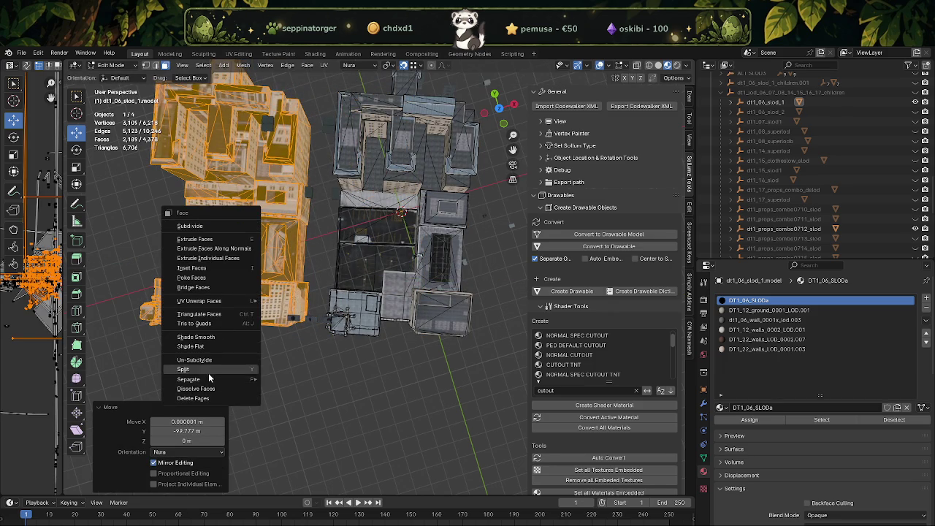
{"action": "mouse_move", "coordinate": [189, 379]}
{"action": "left_click", "coordinate": [287, 381]}
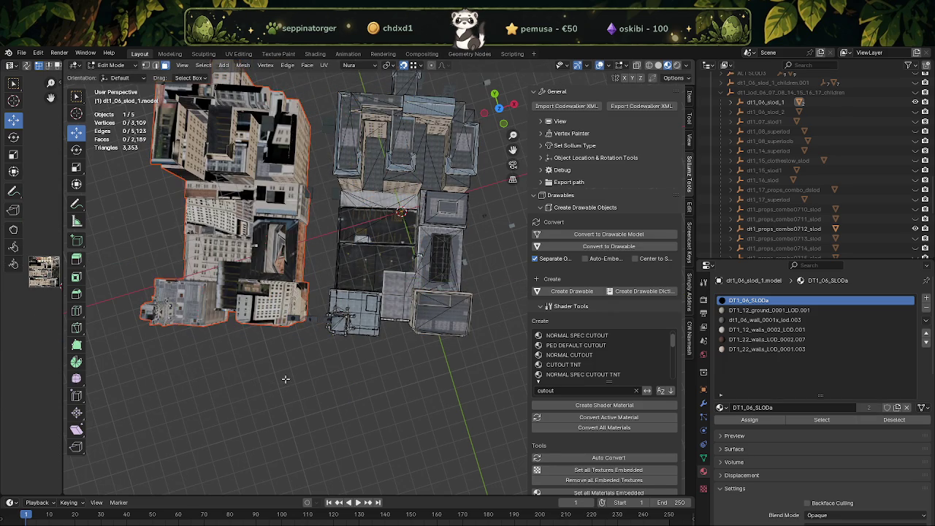
Hide the original building and move the dt1_06_slod_1.model.001 copy 93.852 m along Y.
{"action": "left_click", "coordinate": [731, 102]}
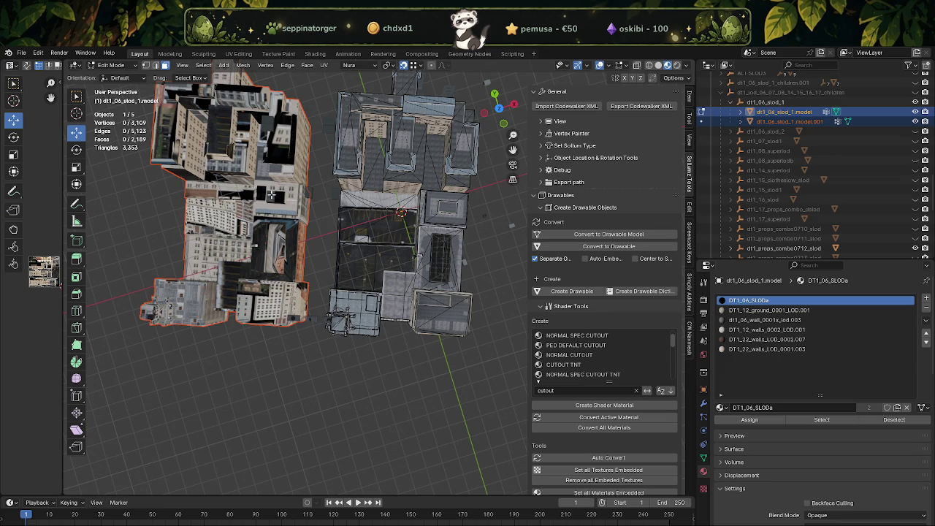
{"action": "key", "text": "Tab"}
{"action": "left_click", "coordinate": [916, 111]}
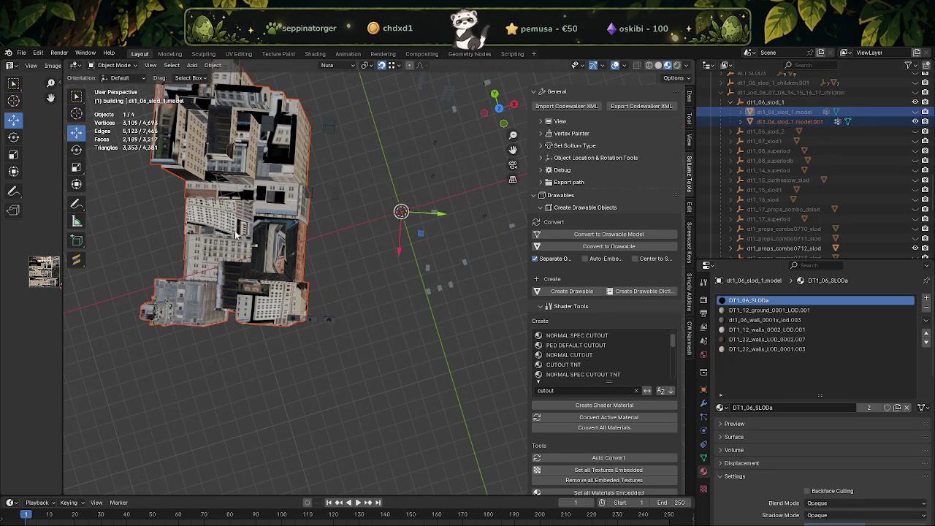
{"action": "left_click", "coordinate": [250, 214]}
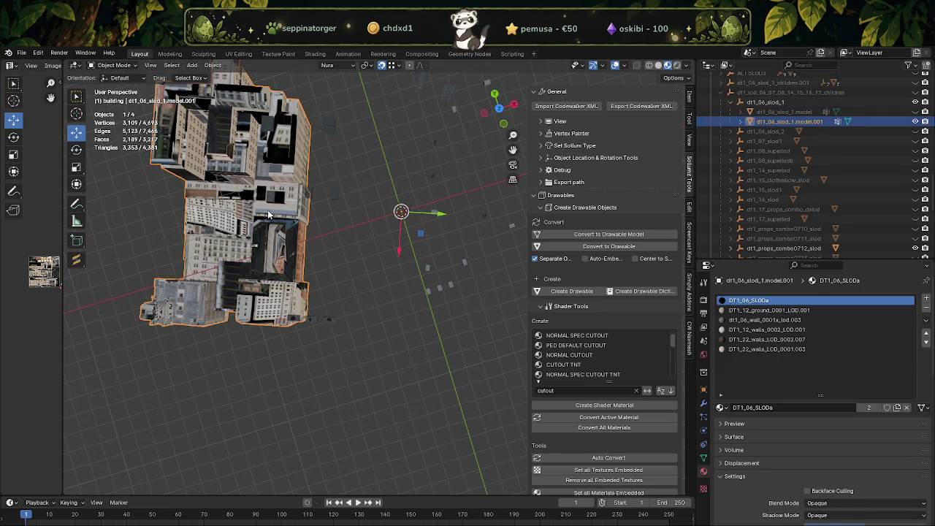
{"action": "key", "text": "Tab"}
{"action": "middle_click_drag", "start_coordinate": [268, 212], "coordinate": [304, 240]}
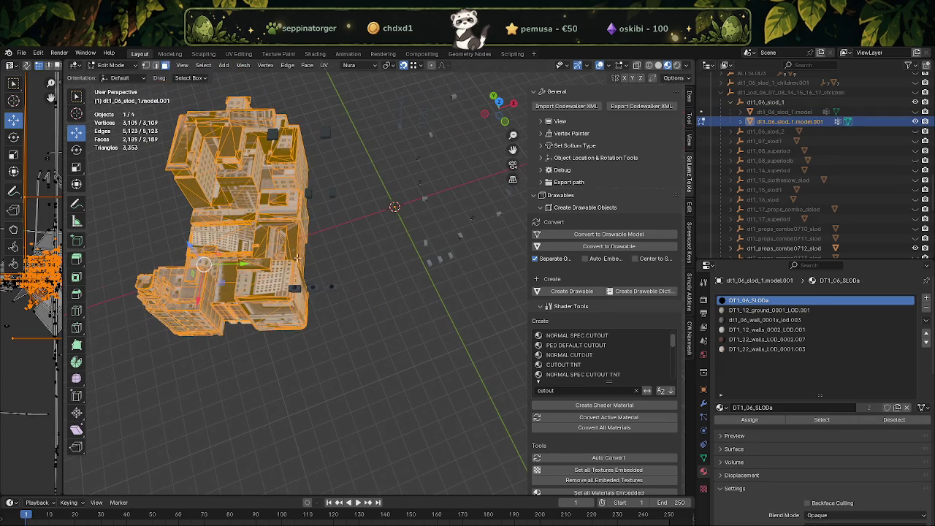
{"action": "key", "text": "g"}
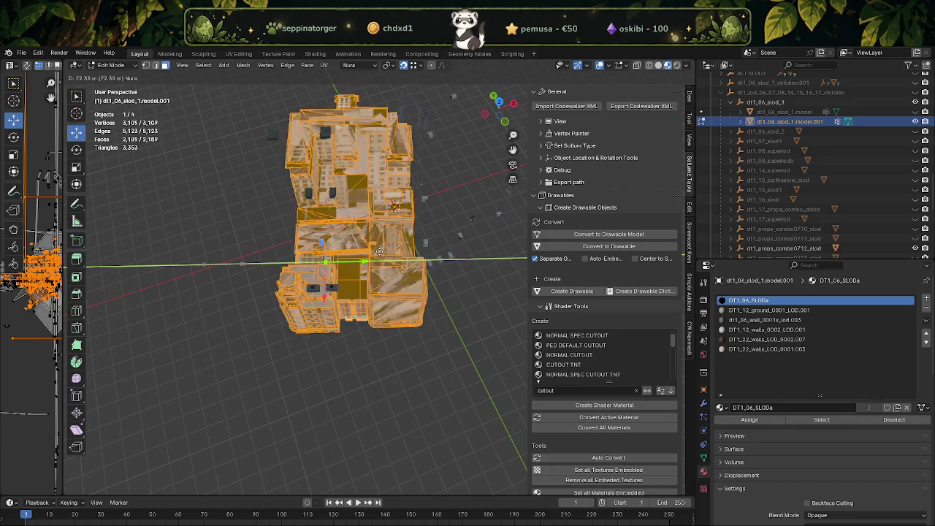
{"action": "left_click", "coordinate": [369, 256]}
{"action": "mouse_move", "coordinate": [389, 243]}
{"action": "middle_mouse_down"}
{"action": "mouse_move", "coordinate": [375, 253]}
{"action": "mouse_move", "coordinate": [409, 241]}
{"action": "mouse_move", "coordinate": [385, 248]}
{"action": "middle_mouse_up"}
{"action": "left_click", "coordinate": [674, 77]}
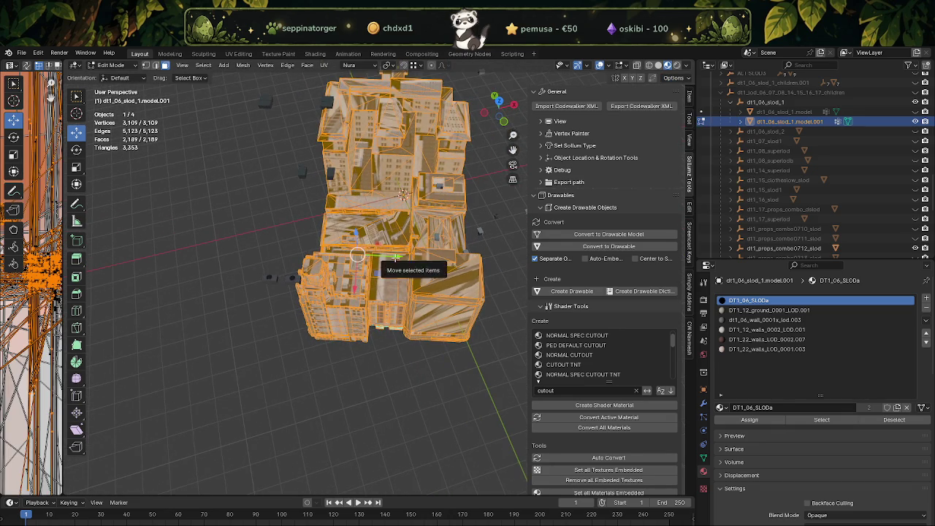
Reposition the copy by -61.967 m and -5.267 m along Y and -4.2425 m along X.
{"action": "key", "text": "g"}
{"action": "key", "text": "x"}
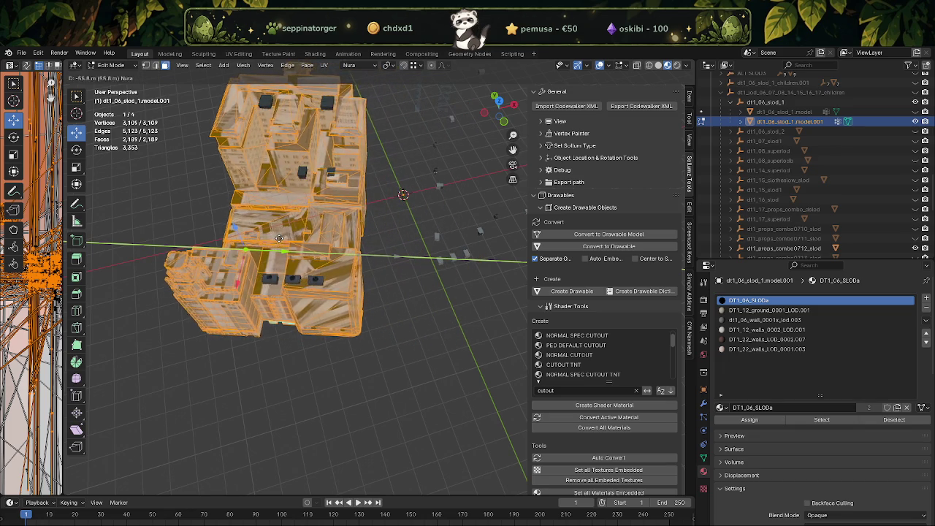
{"action": "left_click", "coordinate": [266, 238]}
{"action": "mouse_move", "coordinate": [267, 239]}
{"action": "middle_mouse_down"}
{"action": "mouse_move", "coordinate": [289, 212]}
{"action": "mouse_move", "coordinate": [305, 292]}
{"action": "mouse_move", "coordinate": [405, 196]}
{"action": "middle_mouse_up"}
{"action": "key", "text": "g"}
{"action": "key", "text": "y"}
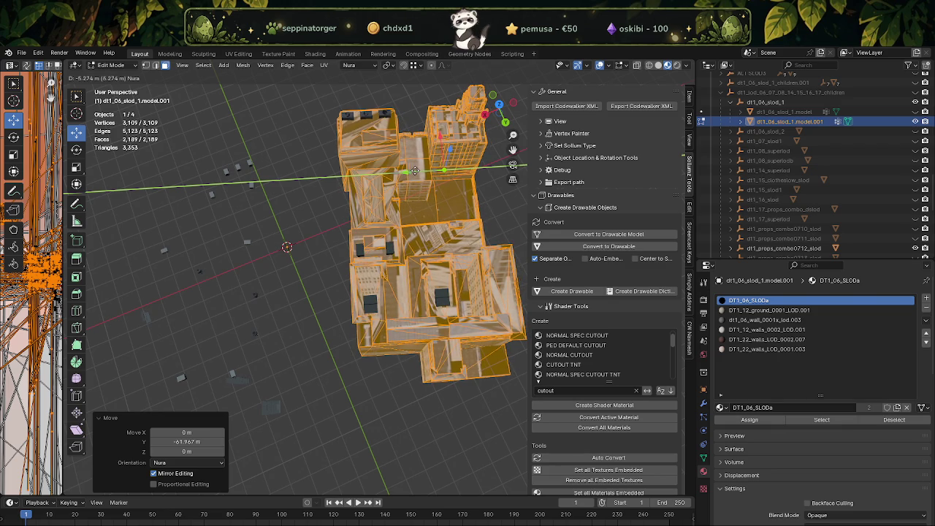
{"action": "left_click", "coordinate": [414, 171]}
{"action": "middle_click_drag", "start_coordinate": [414, 171], "coordinate": [356, 207]}
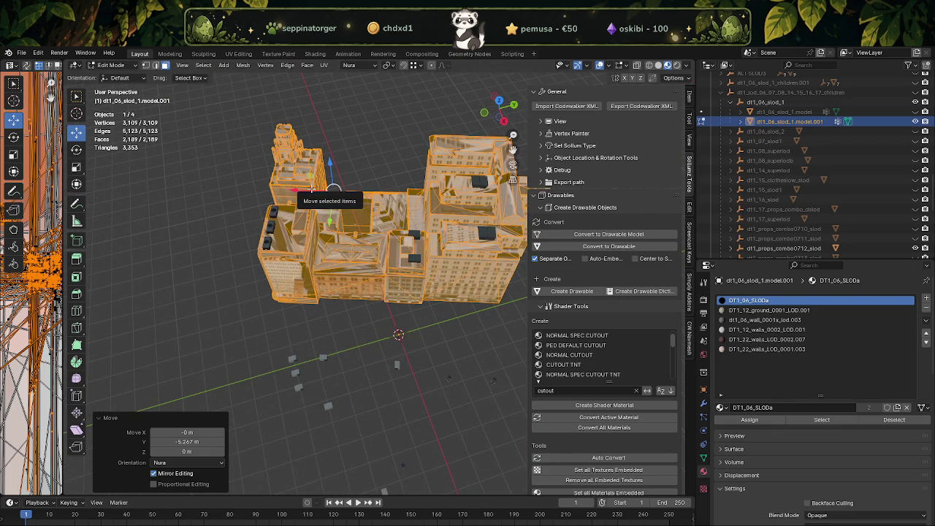
{"action": "left_click_drag", "start_coordinate": [312, 188], "coordinate": [318, 188]}
{"action": "left_click", "coordinate": [321, 188]}
{"action": "mouse_move", "coordinate": [321, 188]}
{"action": "middle_mouse_down"}
{"action": "mouse_move", "coordinate": [402, 198]}
{"action": "mouse_move", "coordinate": [308, 239]}
{"action": "mouse_move", "coordinate": [369, 232]}
{"action": "mouse_move", "coordinate": [476, 190]}
{"action": "mouse_move", "coordinate": [285, 193]}
{"action": "middle_mouse_up"}
Move the copy a further -5.67 m along the X axis.
{"action": "scroll", "coordinate": [375, 208], "scroll_direction": "up", "scroll_amount": 5}
{"action": "scroll", "coordinate": [369, 233], "scroll_direction": "down", "scroll_amount": 3}
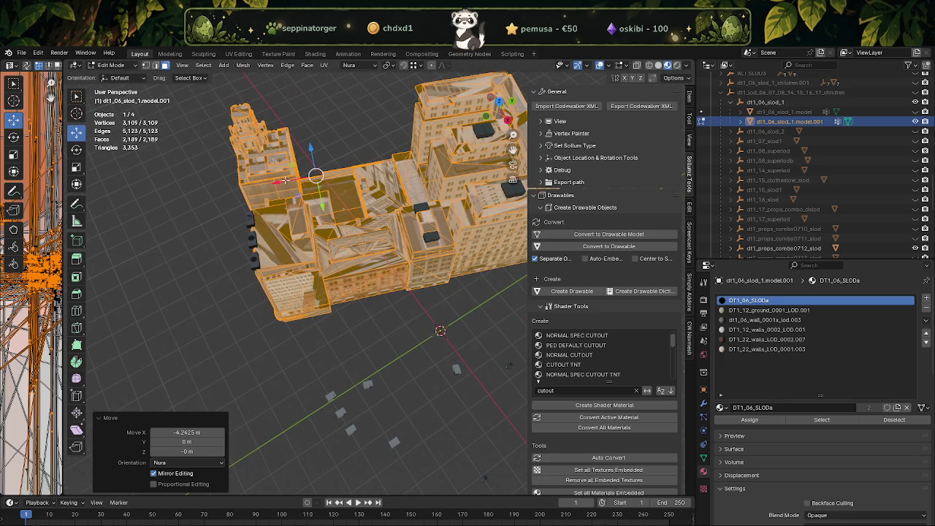
{"action": "key", "text": "g"}
{"action": "key", "text": "x"}
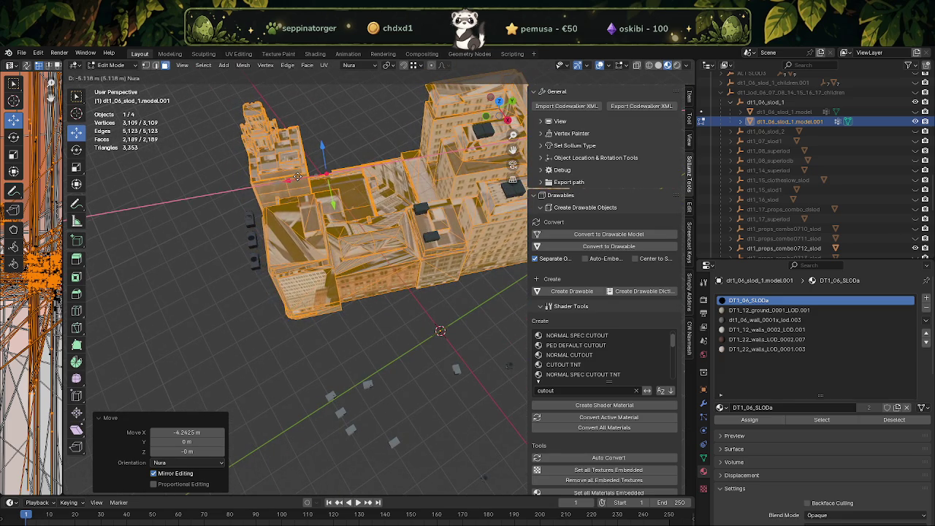
{"action": "left_click", "coordinate": [305, 196]}
{"action": "key", "text": "alt+Tab"}
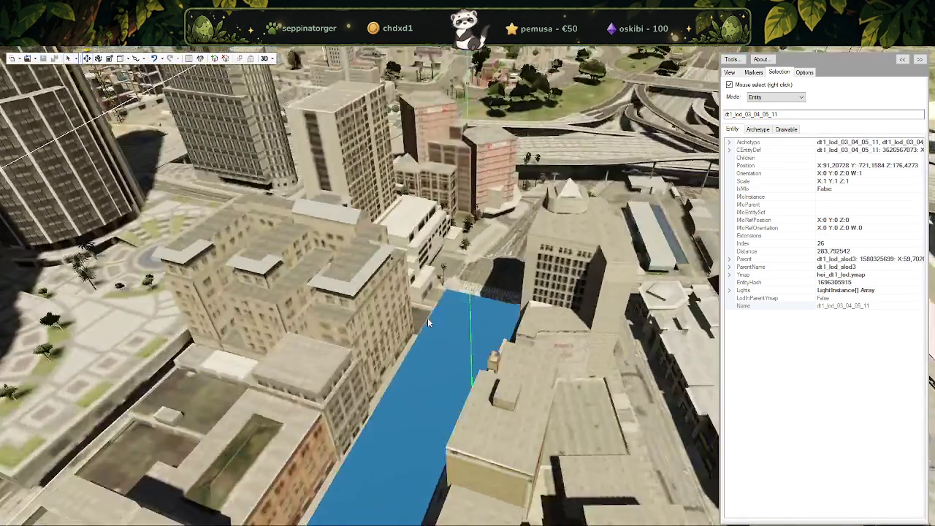
Start a fresh CodeWalker instance from Blender, maximize it, and expand its side tool panel.
{"action": "left_click_drag", "start_coordinate": [427, 318], "coordinate": [399, 329]}
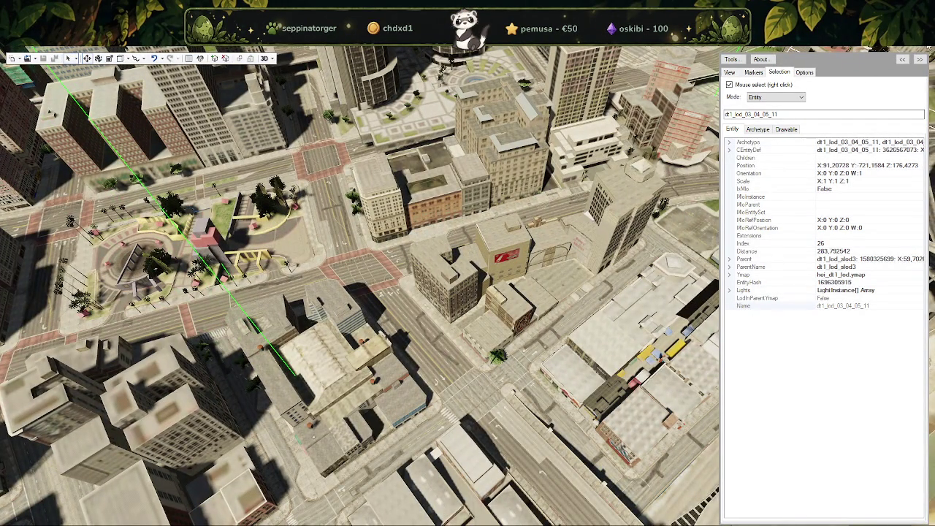
{"action": "key", "text": "alt+Tab"}
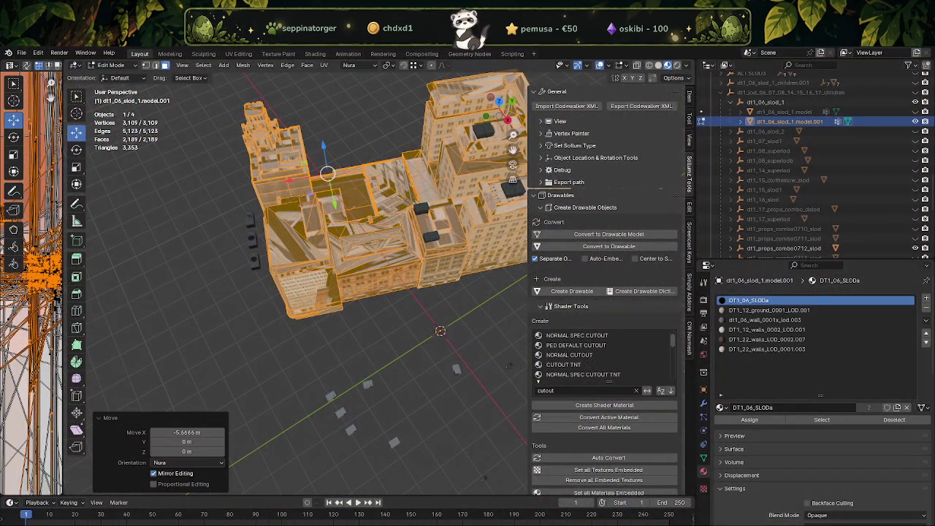
{"action": "left_click", "coordinate": [568, 290]}
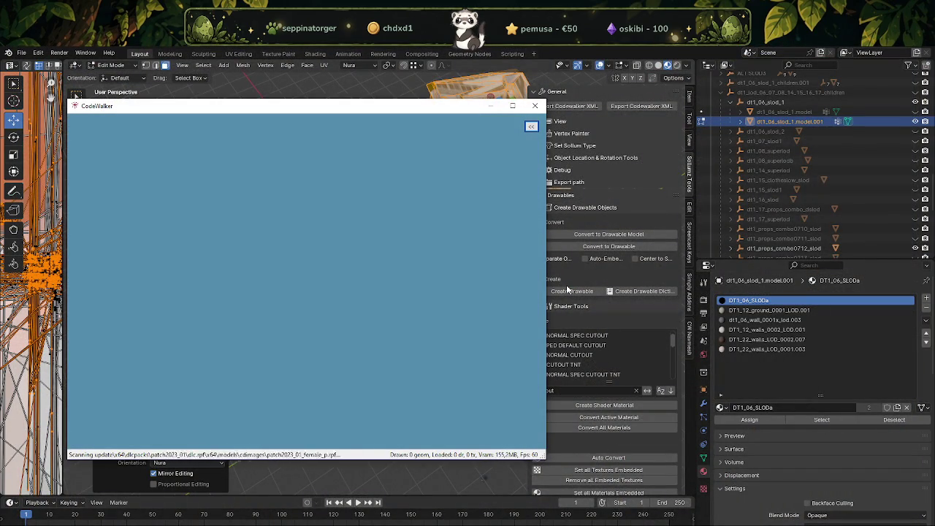
{"action": "left_click", "coordinate": [513, 106]}
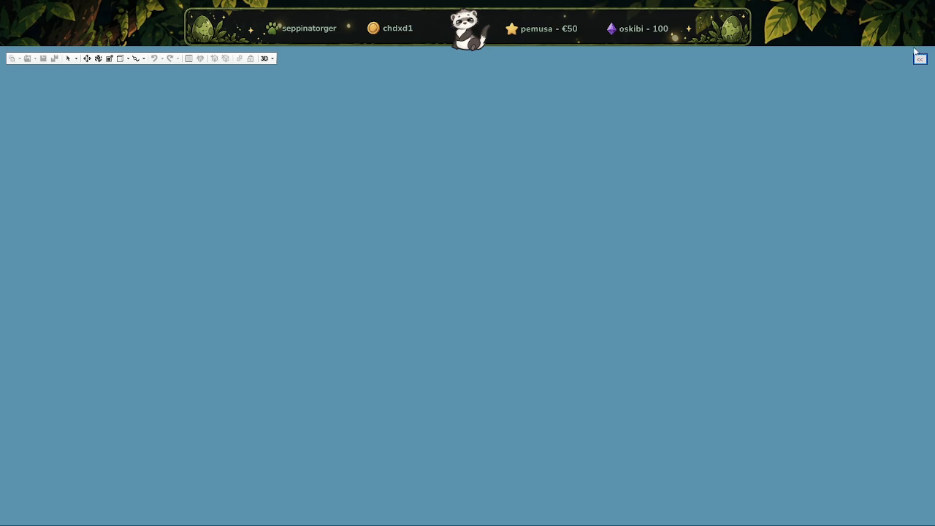
{"action": "left_click", "coordinate": [920, 60]}
Open the Selection tab in CodeWalker's side panel.
{"action": "left_click", "coordinate": [885, 72]}
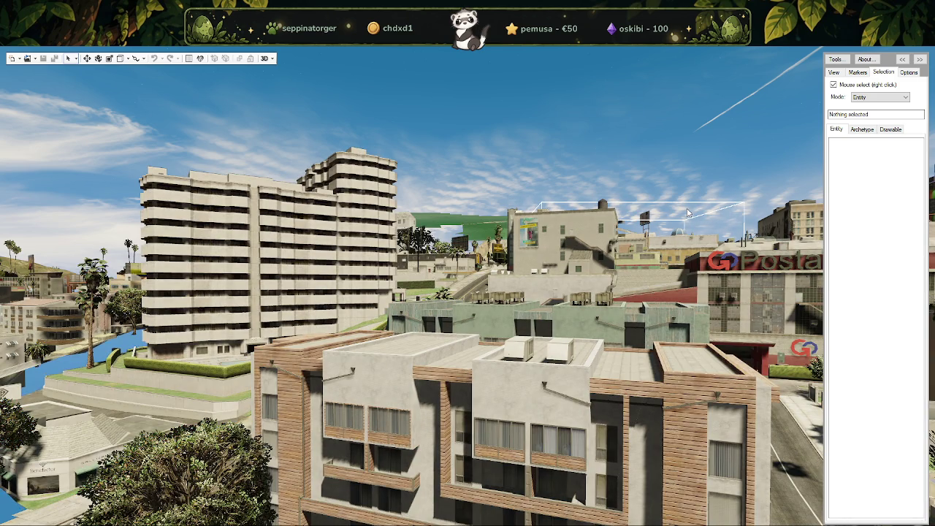
Select dt1_06_slod_1 over downtown, slide it aside along X, and inspect the dt1_props_combo0712_slod block beneath.
{"action": "scroll", "coordinate": [455, 338], "scroll_direction": "down", "scroll_amount": 10}
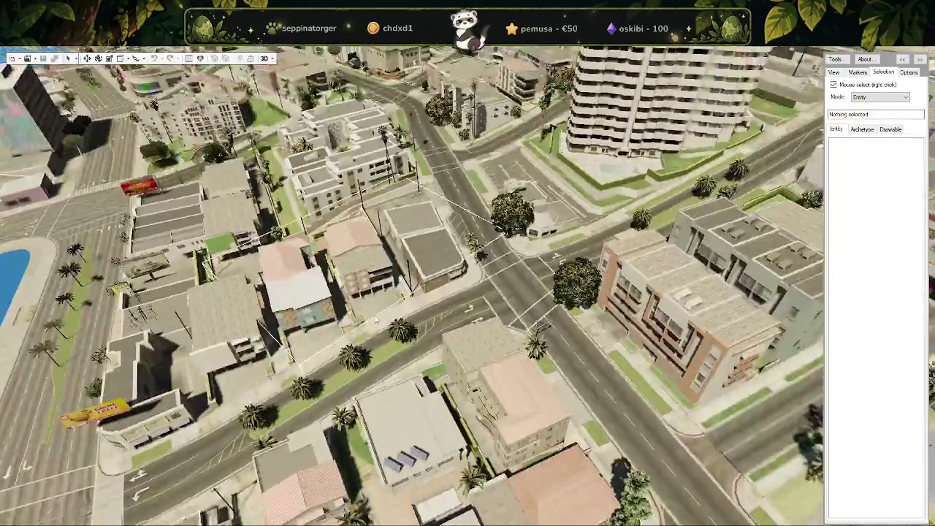
{"action": "left_click_drag", "start_coordinate": [455, 338], "coordinate": [454, 278]}
{"action": "mouse_move", "coordinate": [405, 250]}
{"action": "left_mouse_down"}
{"action": "mouse_move", "coordinate": [329, 357]}
{"action": "mouse_move", "coordinate": [524, 356]}
{"action": "mouse_move", "coordinate": [490, 298]}
{"action": "mouse_move", "coordinate": [521, 274]}
{"action": "left_mouse_up"}
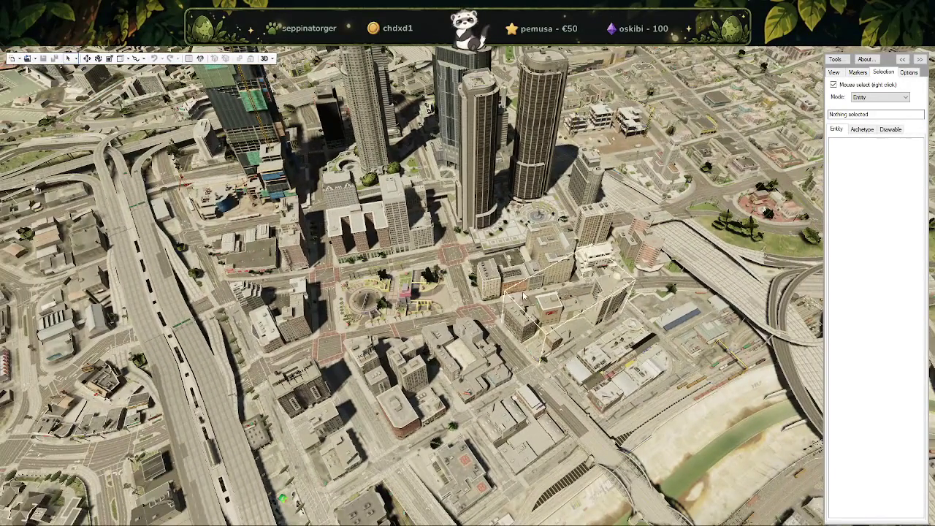
{"action": "right_click", "coordinate": [521, 274]}
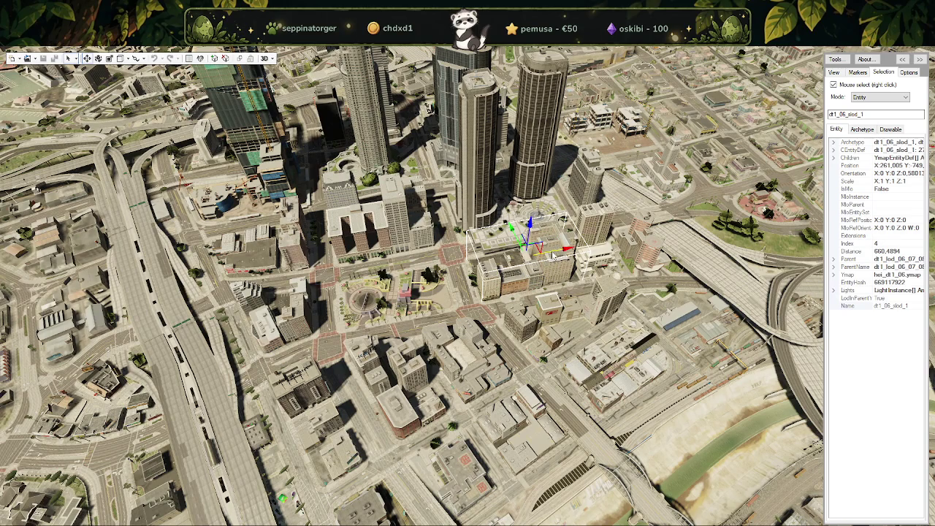
{"action": "left_click_drag", "start_coordinate": [586, 249], "coordinate": [657, 234]}
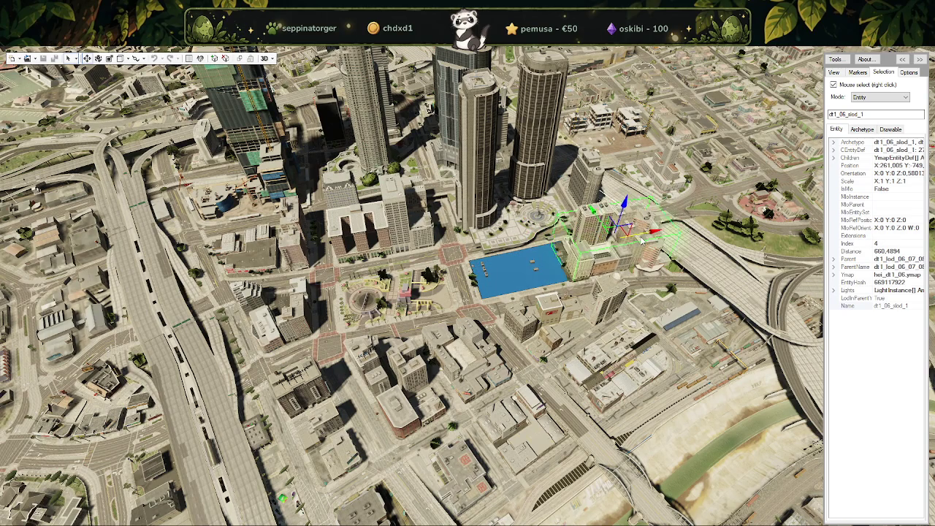
{"action": "right_click", "coordinate": [534, 273]}
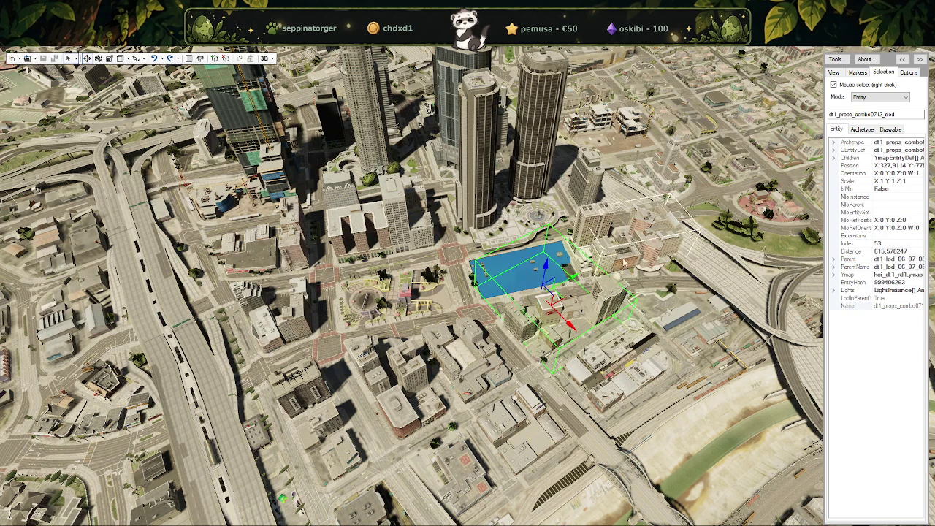
{"action": "right_click", "coordinate": [541, 289]}
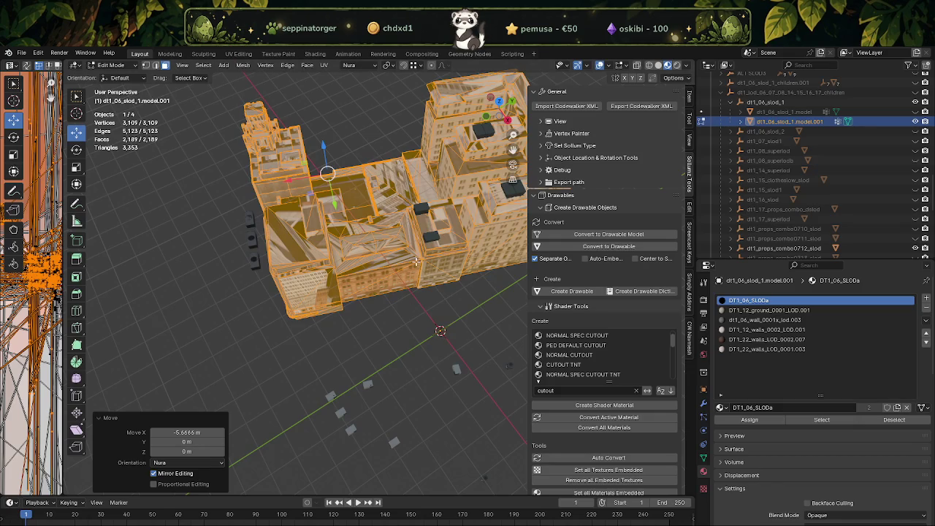
Shift the dt1_06_slod_1 mesh about 5.36 m along X.
{"action": "middle_click_drag", "start_coordinate": [416, 261], "coordinate": [413, 234]}
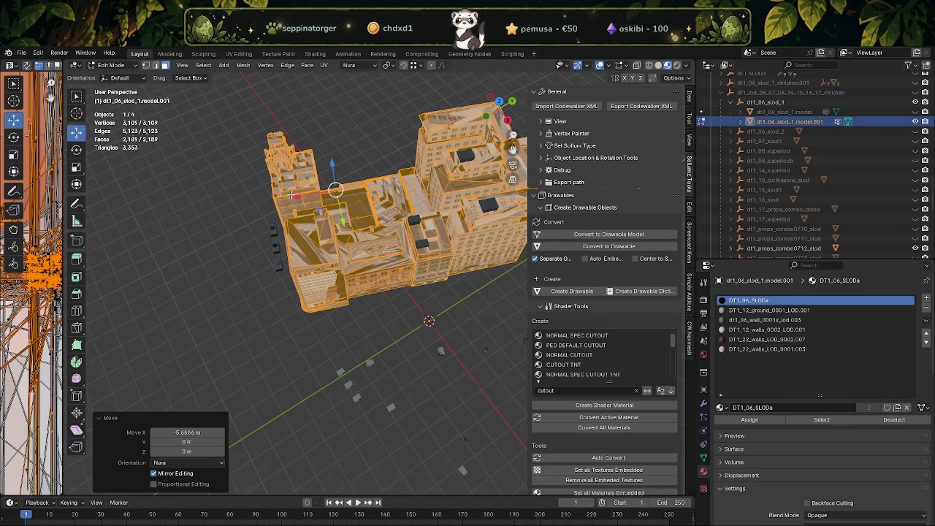
{"action": "left_click_drag", "start_coordinate": [298, 196], "coordinate": [286, 200]}
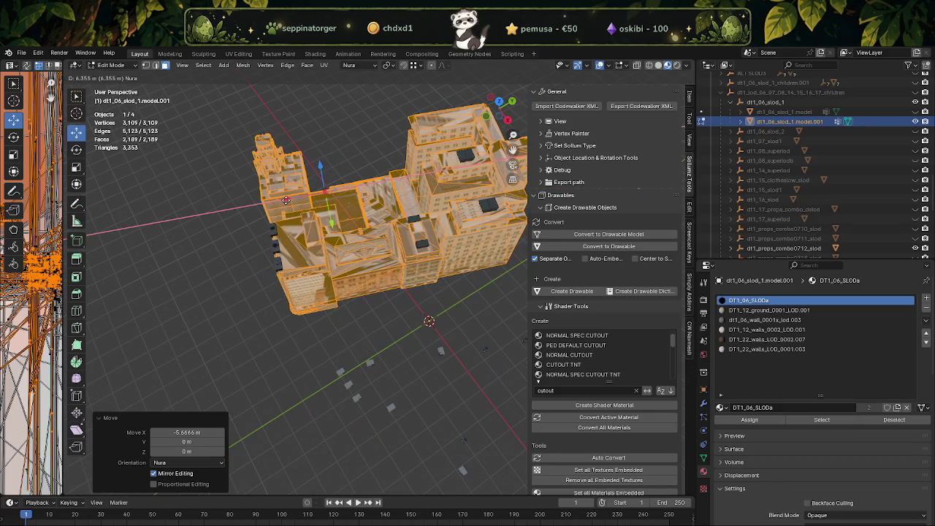
{"action": "mouse_move", "coordinate": [286, 199]}
{"action": "middle_mouse_down"}
{"action": "mouse_move", "coordinate": [332, 220]}
{"action": "mouse_move", "coordinate": [269, 320]}
{"action": "middle_mouse_up"}
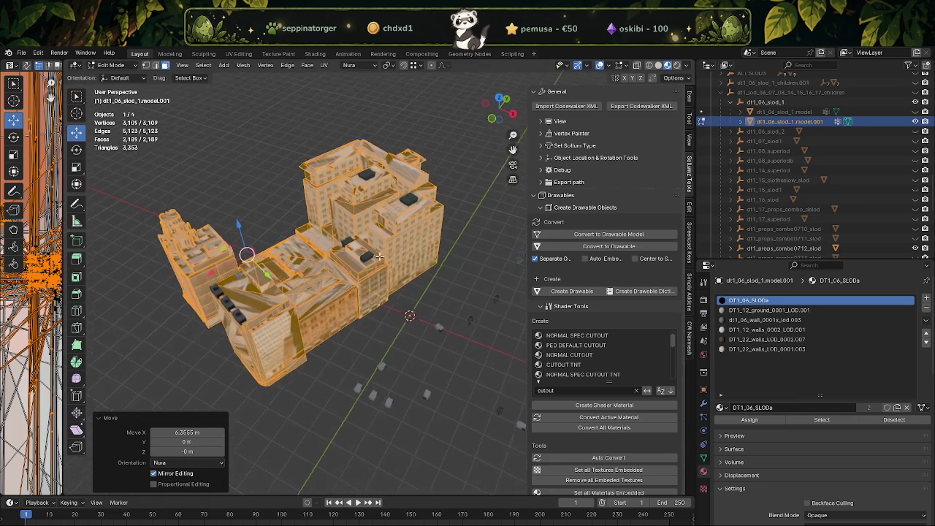
Move the selected dt1_props_combo0712_slod.model faces -3.41 m along X and leave Edit Mode.
{"action": "left_click", "coordinate": [264, 315]}
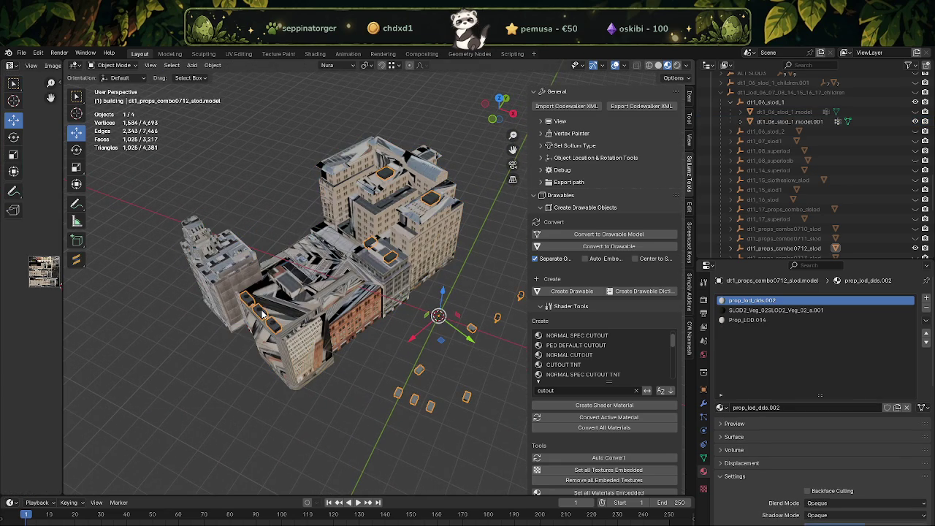
{"action": "middle_click_drag", "start_coordinate": [307, 307], "coordinate": [202, 290]}
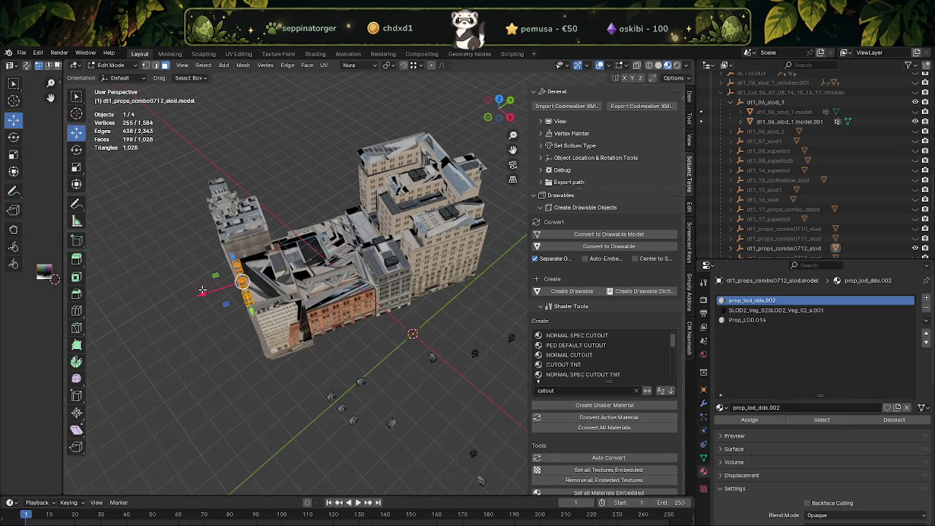
{"action": "left_click_drag", "start_coordinate": [203, 295], "coordinate": [212, 292]}
{"action": "mouse_move", "coordinate": [219, 296]}
{"action": "middle_mouse_down"}
{"action": "mouse_move", "coordinate": [316, 258]}
{"action": "mouse_move", "coordinate": [360, 320]}
{"action": "middle_mouse_up"}
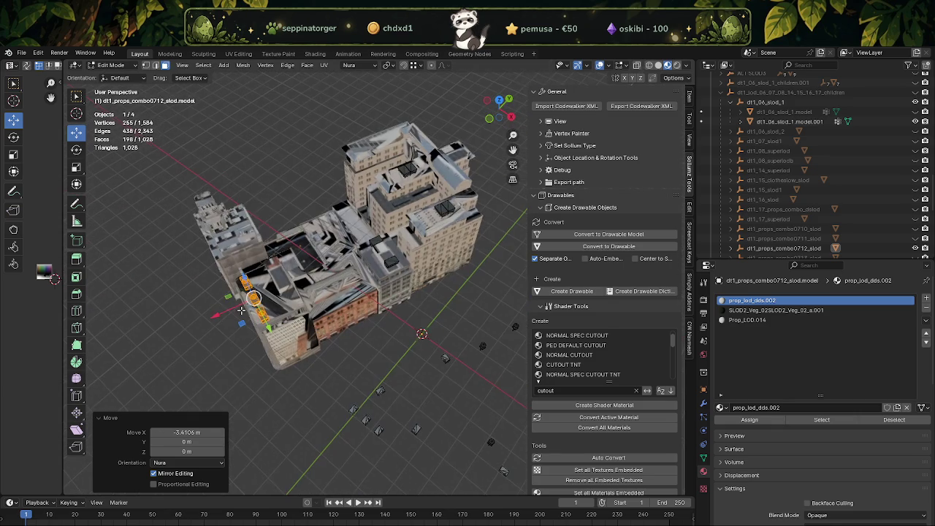
{"action": "scroll", "coordinate": [360, 320], "scroll_direction": "down", "scroll_amount": 2}
{"action": "key", "text": "Tab"}
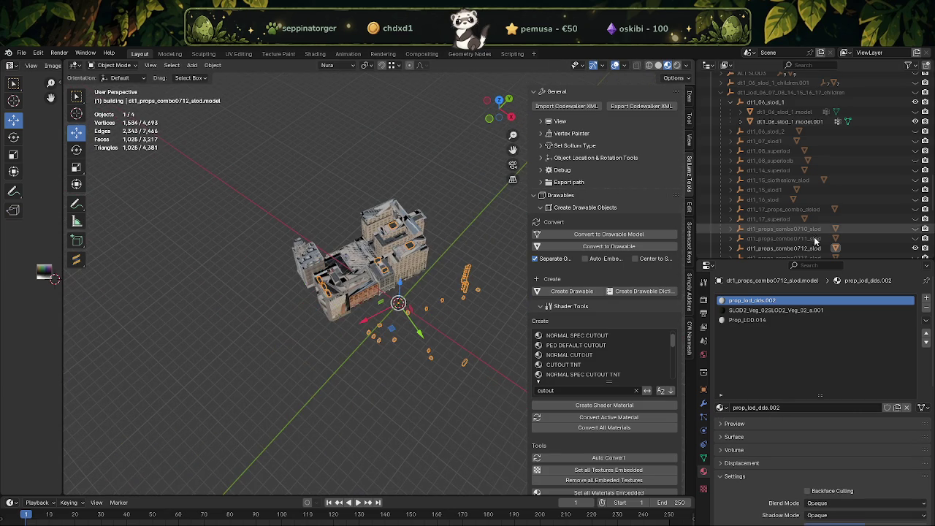
Delete dt1_06_slod_1.model.001 using Delete Hierarchy in the Outliner.
{"action": "scroll", "coordinate": [728, 141], "scroll_direction": "up", "scroll_amount": 3}
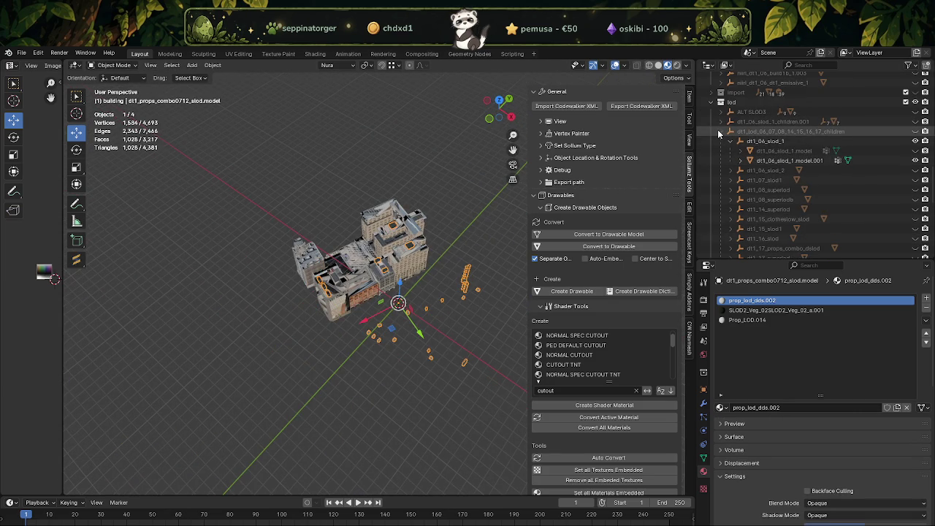
{"action": "left_click", "coordinate": [774, 163]}
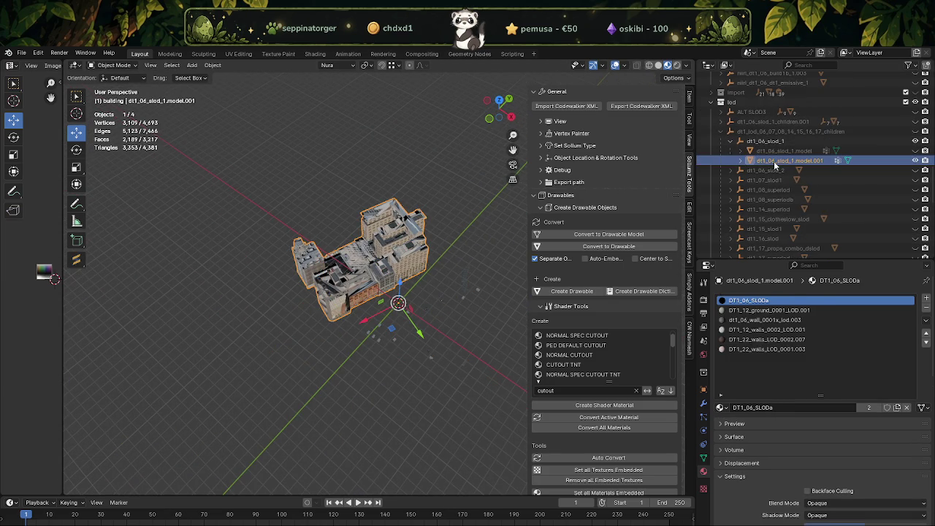
{"action": "right_click", "coordinate": [774, 162]}
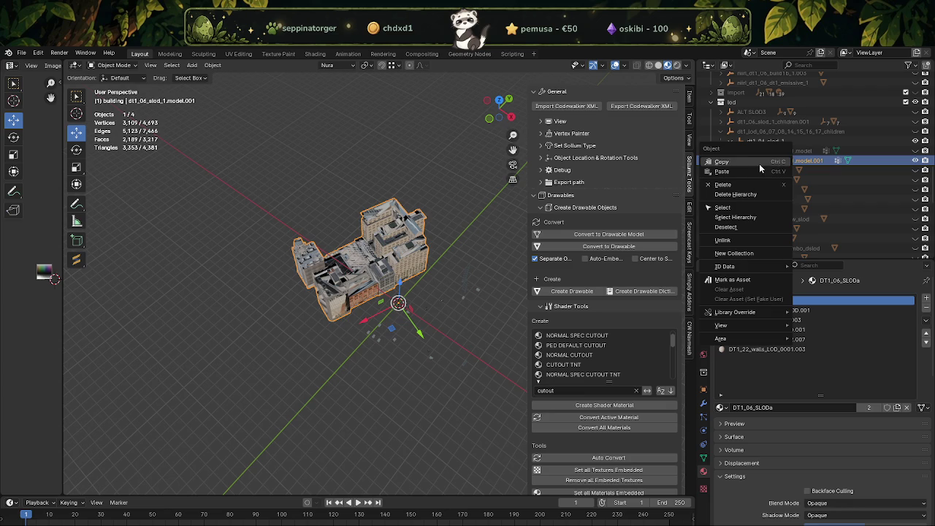
{"action": "left_click", "coordinate": [736, 194]}
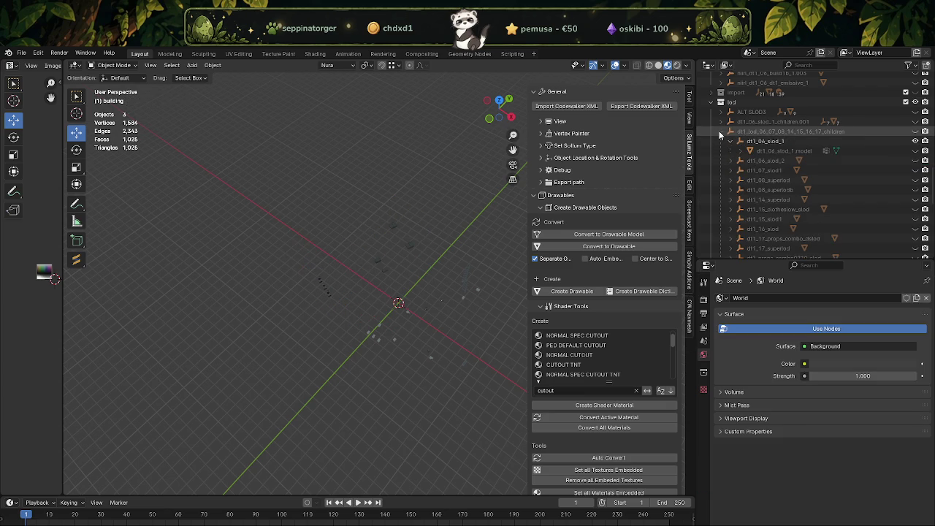
Make the dt1_lod_06_07_08_14_15_16_17_children collection visible, select it, and open the Codewalker XML export.
{"action": "left_click", "coordinate": [916, 131]}
{"action": "left_click", "coordinate": [916, 131]}
{"action": "left_click", "coordinate": [916, 131]}
{"action": "left_click", "coordinate": [791, 132]}
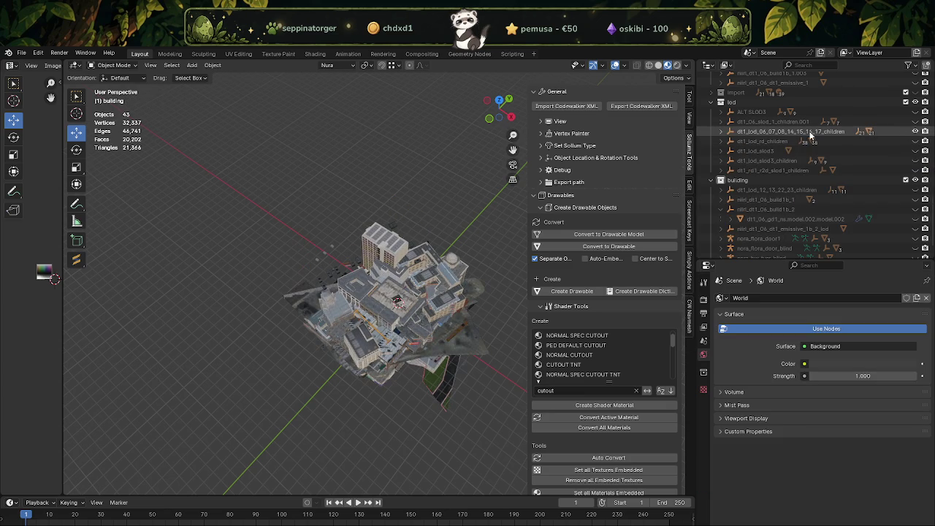
{"action": "left_click", "coordinate": [636, 108]}
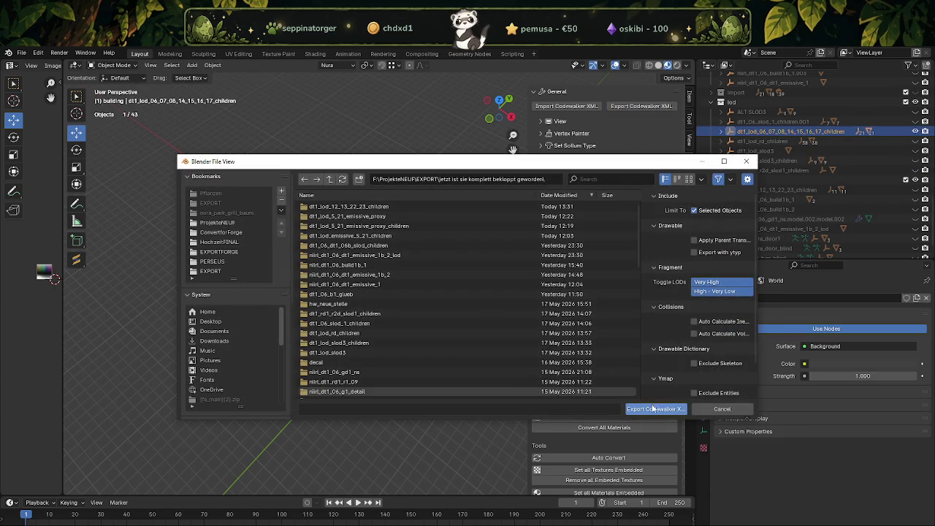
Export the 43 selected objects as Codewalker XML into the EXPORT folder.
{"action": "left_click", "coordinate": [654, 410]}
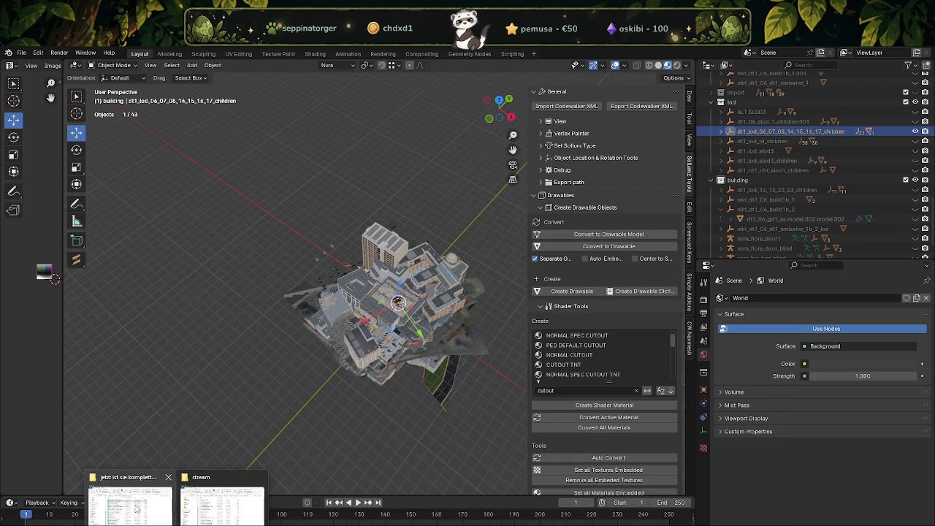
Copy dt1_lod_06_07_08_14_15_16_17_children.ydd from EXPORT into the stream folder, replacing the older file.
{"action": "left_click", "coordinate": [128, 497]}
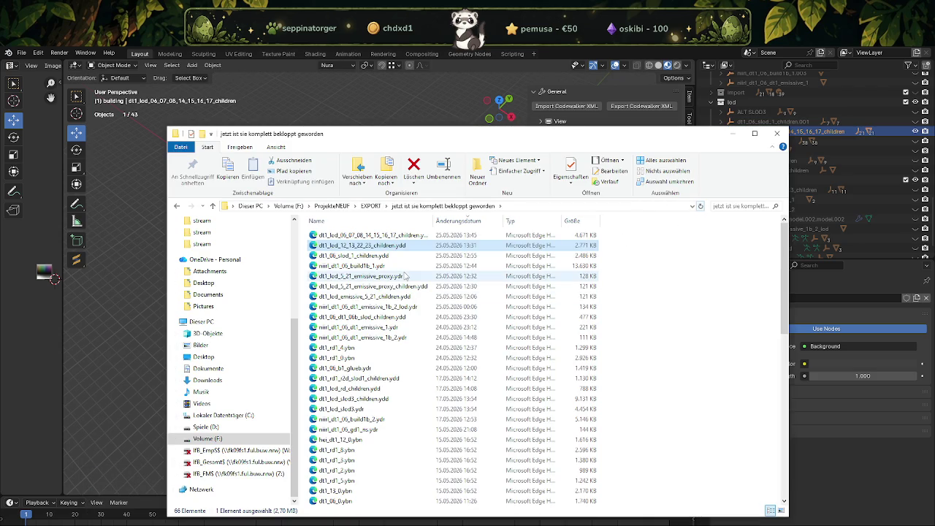
{"action": "left_click", "coordinate": [392, 236]}
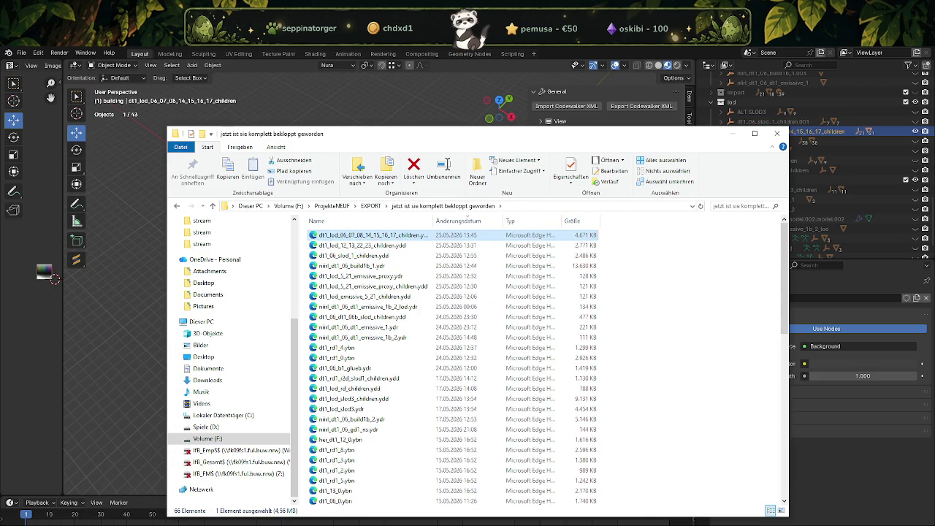
{"action": "mouse_move", "coordinate": [222, 501]}
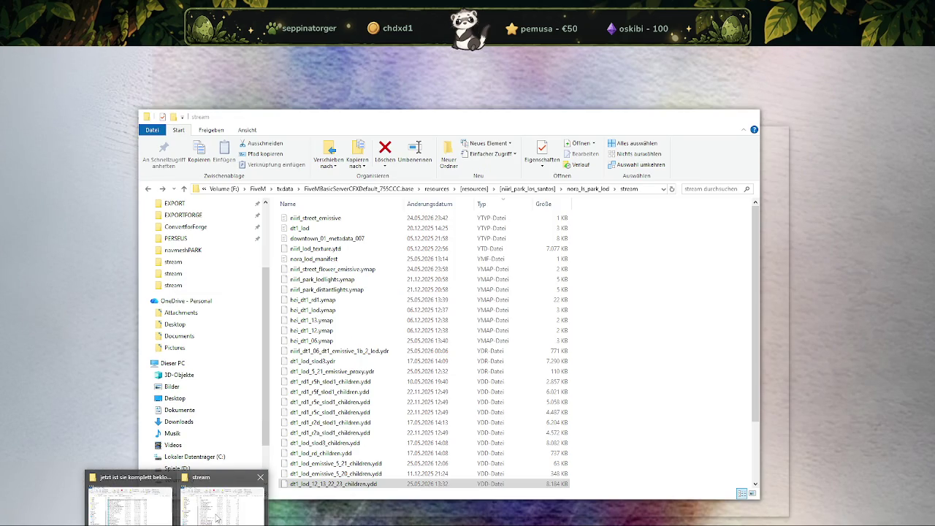
{"action": "left_click", "coordinate": [216, 518]}
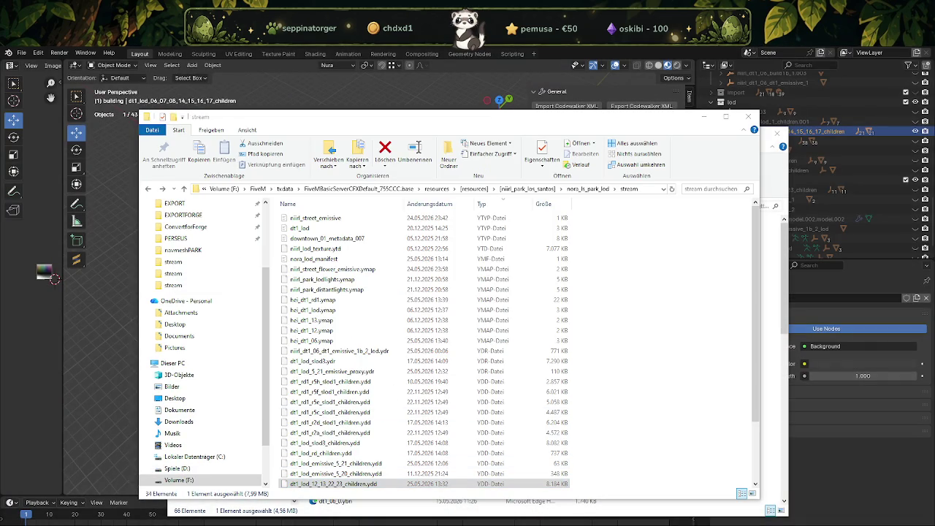
{"action": "left_click_drag", "start_coordinate": [401, 401], "coordinate": [400, 398]}
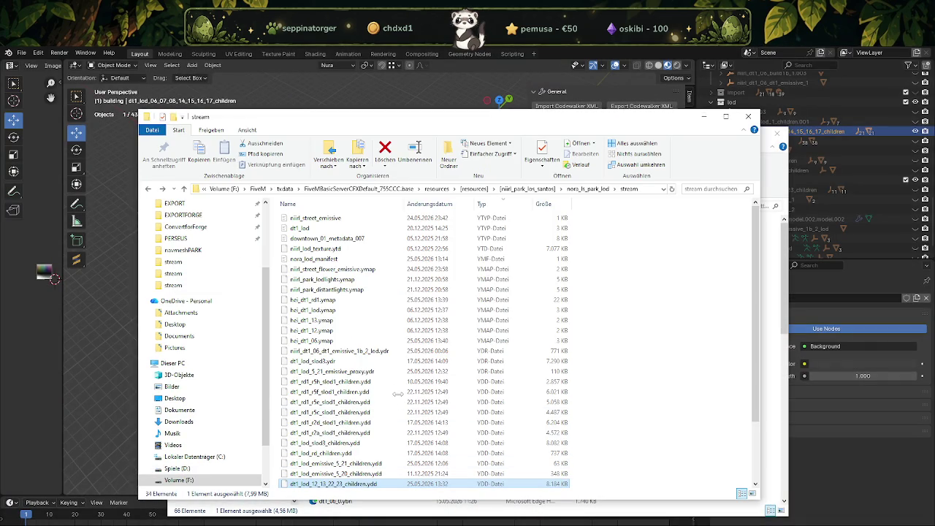
{"action": "left_click", "coordinate": [456, 237]}
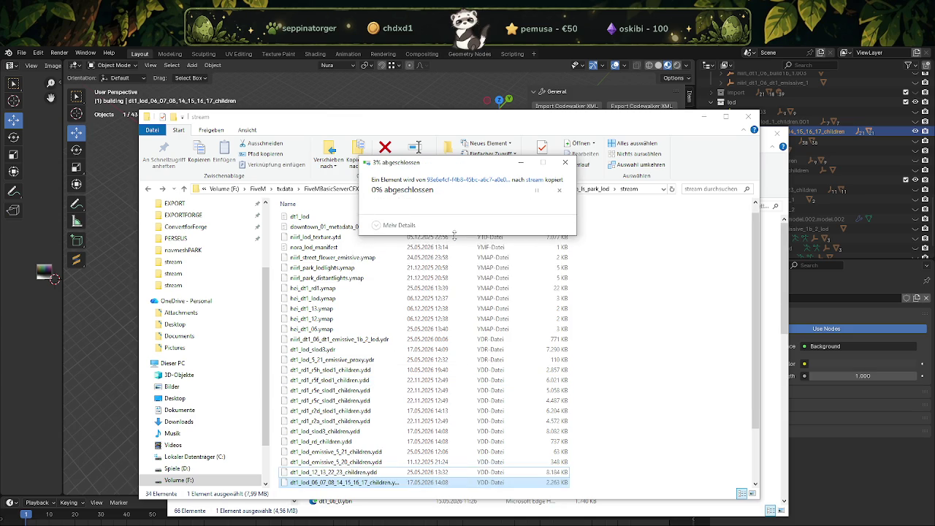
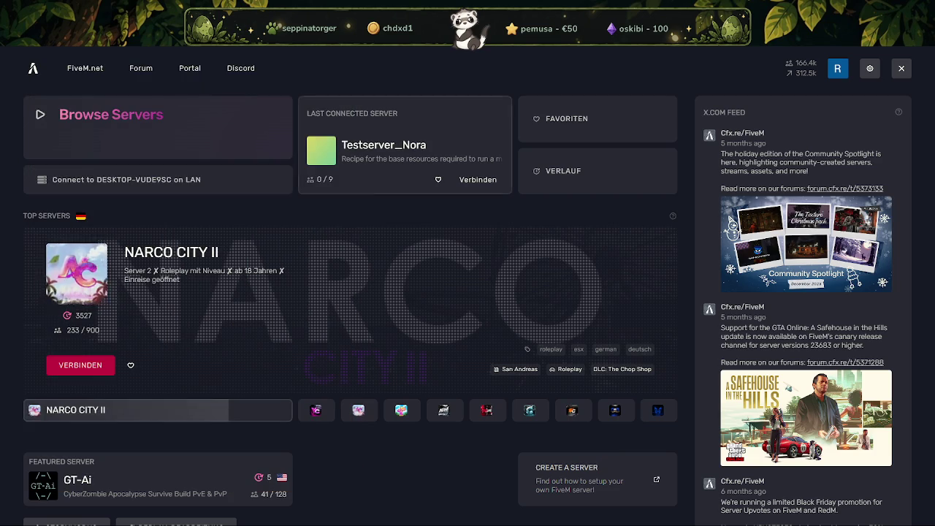
Connect to the local LAN test server and spawn on a downtown rooftop.
{"action": "left_click", "coordinate": [122, 188]}
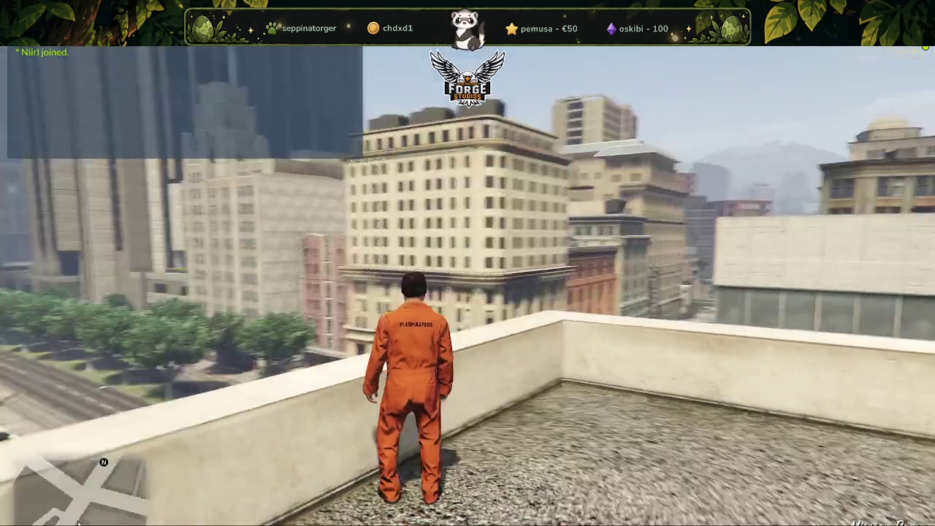
Walk the rooftop, jump to an aerial city view from the F1 server menu, then show the server console.
{"action": "key", "text": "s"}
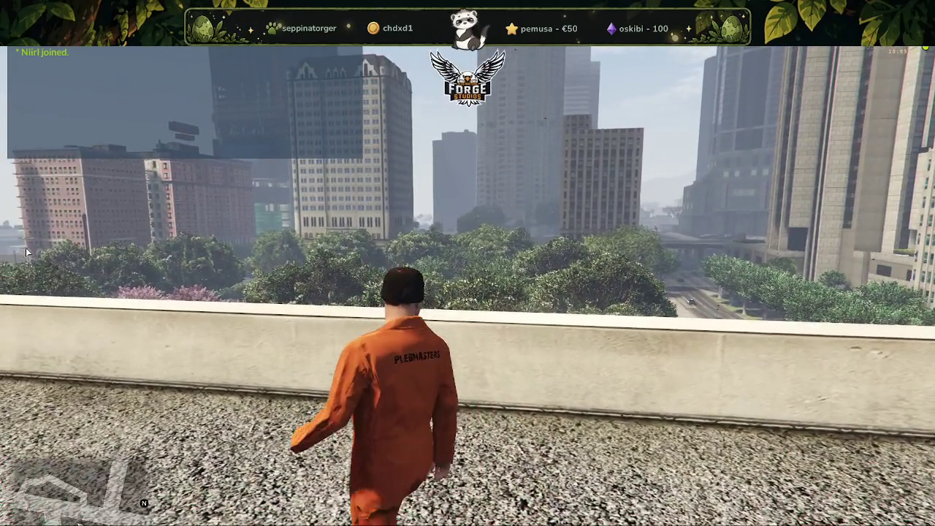
{"action": "key", "text": "F1"}
{"action": "key", "text": "Return"}
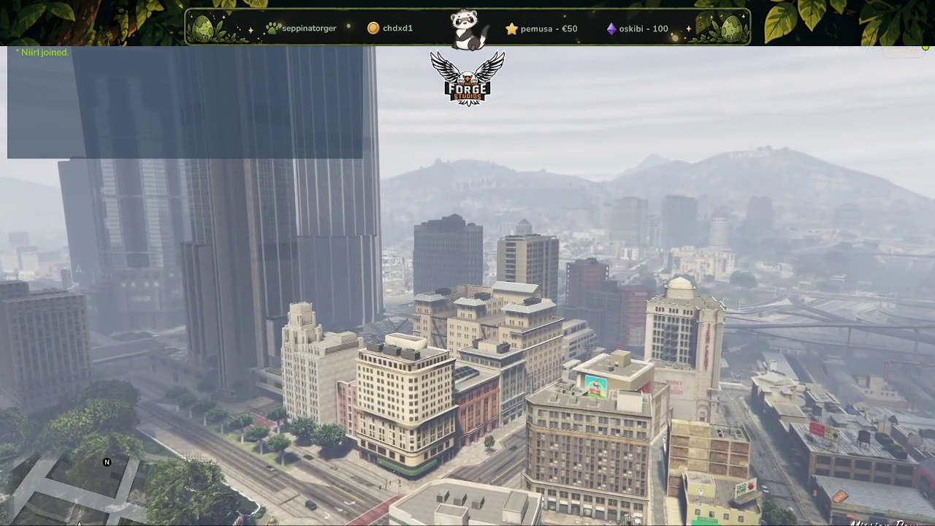
{"action": "key", "text": "alt+Tab"}
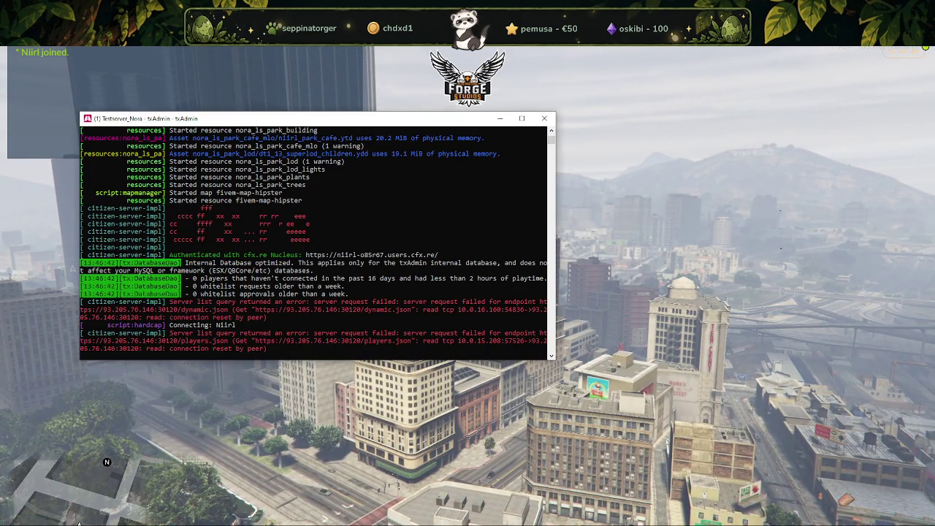
Inspect dt1_06_slod_1 in the LOD children collection and confirm its model's Z rotation of 0°.
{"action": "key", "text": "alt+Tab"}
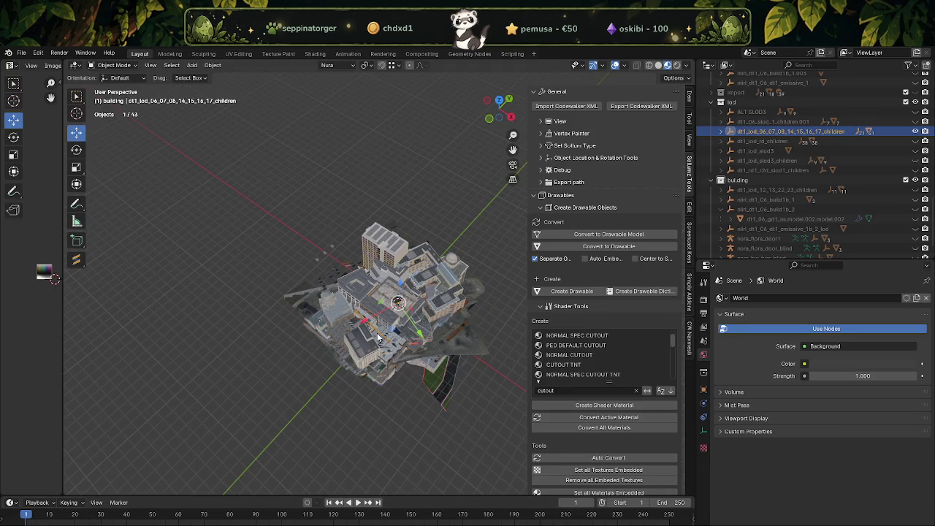
{"action": "left_click", "coordinate": [721, 131]}
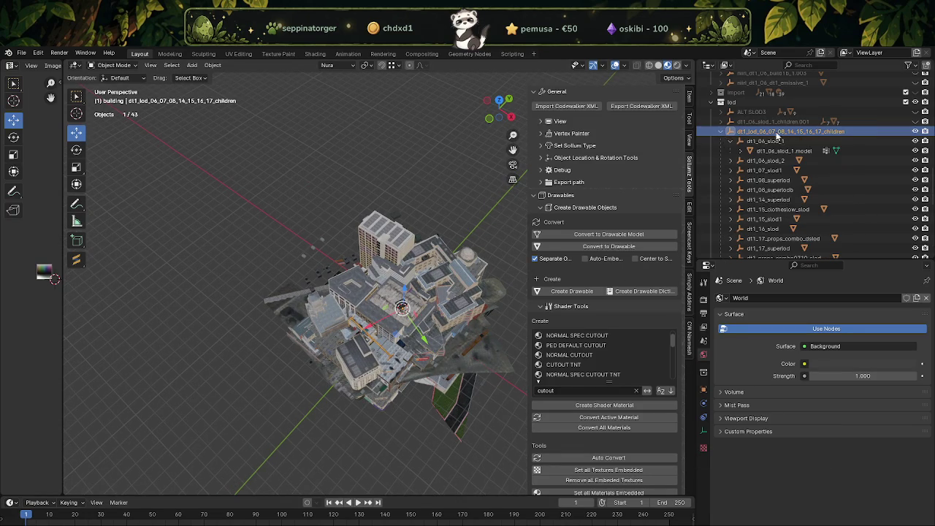
{"action": "left_click", "coordinate": [731, 141]}
{"action": "left_click", "coordinate": [915, 141]}
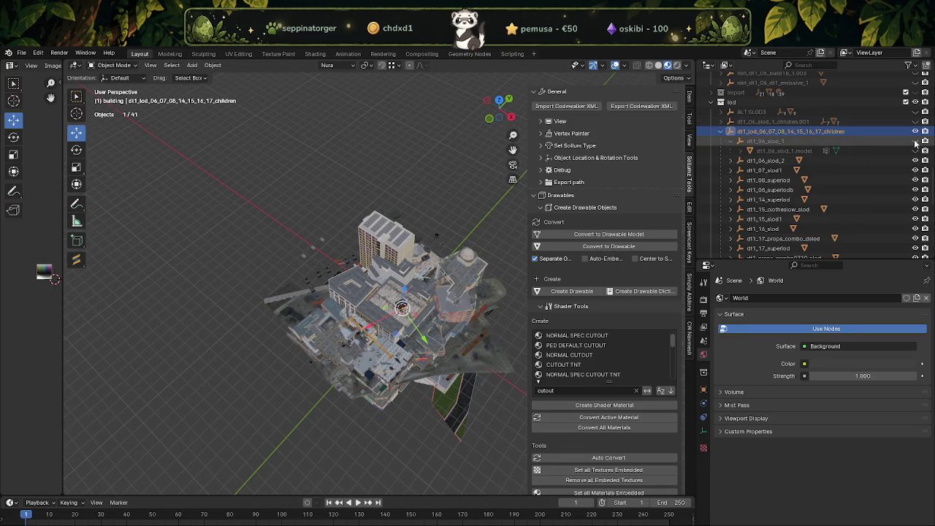
{"action": "left_click", "coordinate": [915, 141]}
{"action": "left_click", "coordinate": [779, 142]}
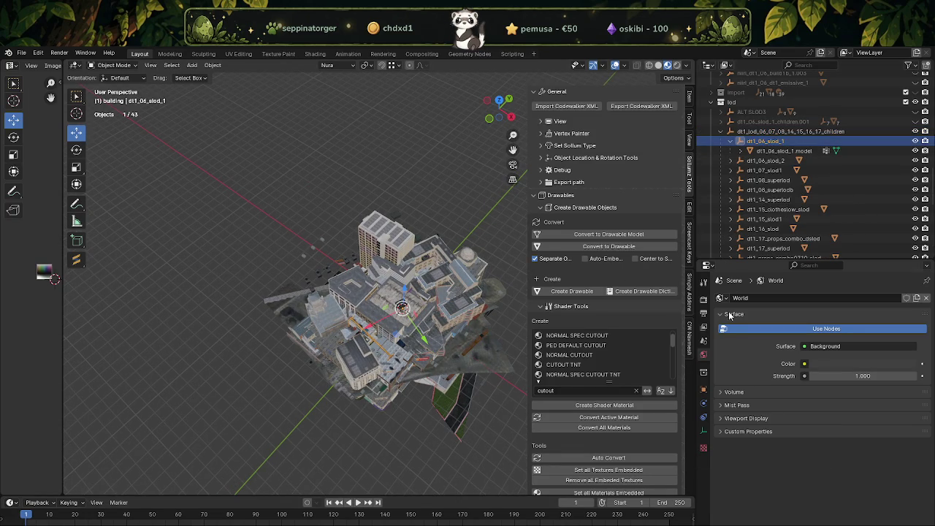
{"action": "left_click", "coordinate": [704, 390]}
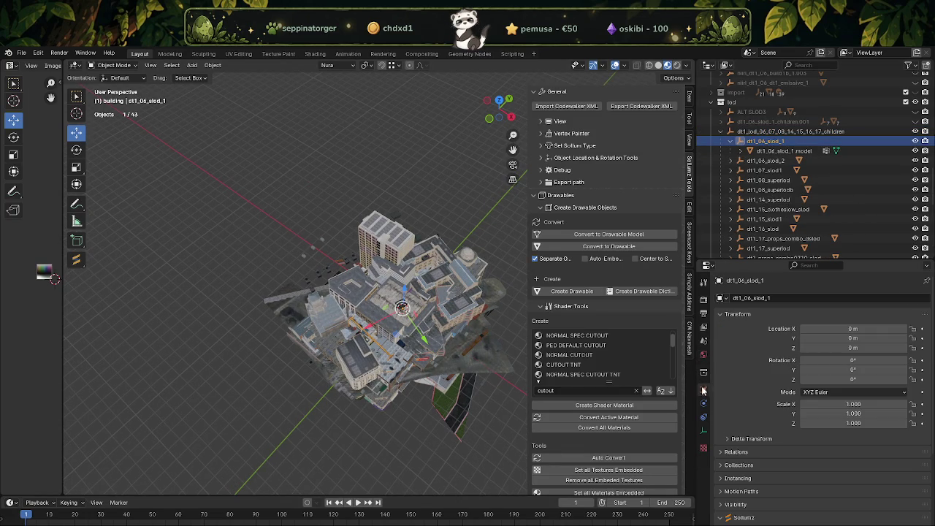
{"action": "left_click", "coordinate": [781, 151]}
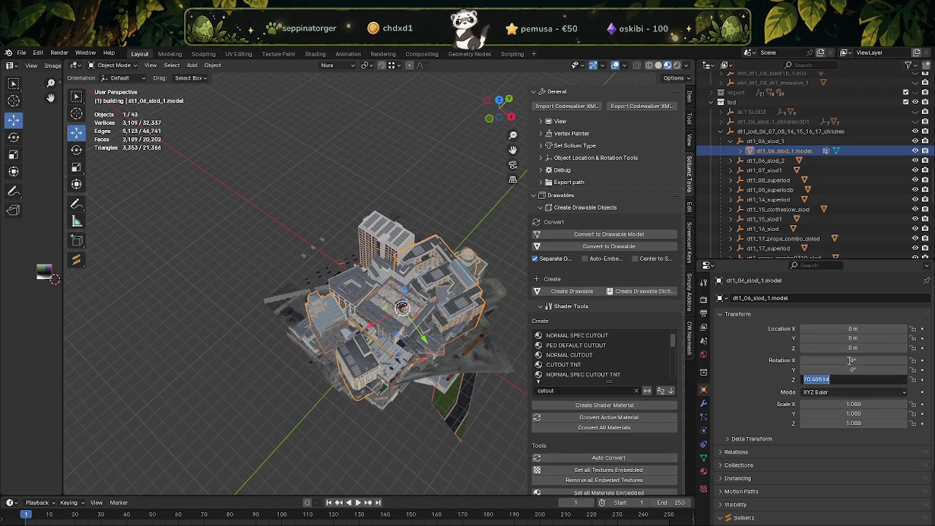
{"action": "key", "text": "Return"}
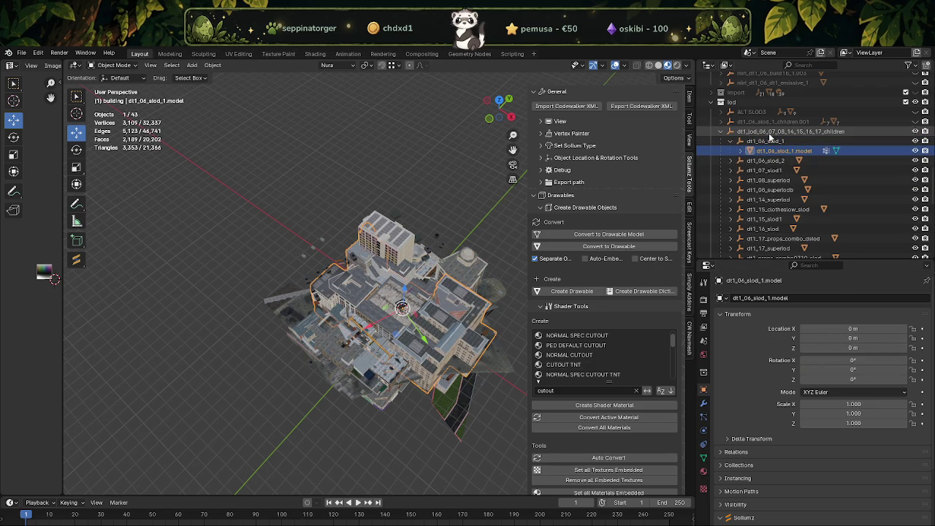
Select through dt1_06_slod_1, dt1_06_slod_2 and their model meshes in the outliner.
{"action": "left_click", "coordinate": [770, 133]}
{"action": "left_click", "coordinate": [770, 144]}
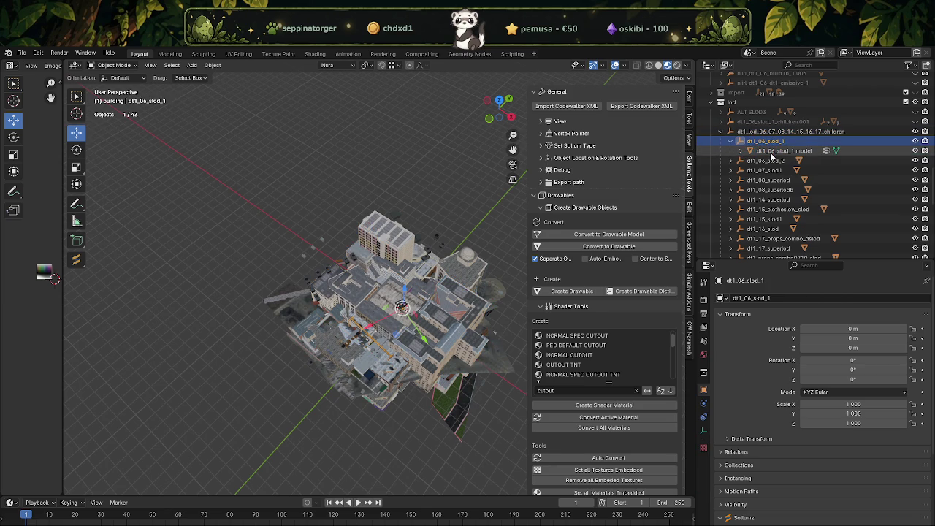
{"action": "left_click", "coordinate": [767, 150]}
{"action": "left_click", "coordinate": [731, 142]}
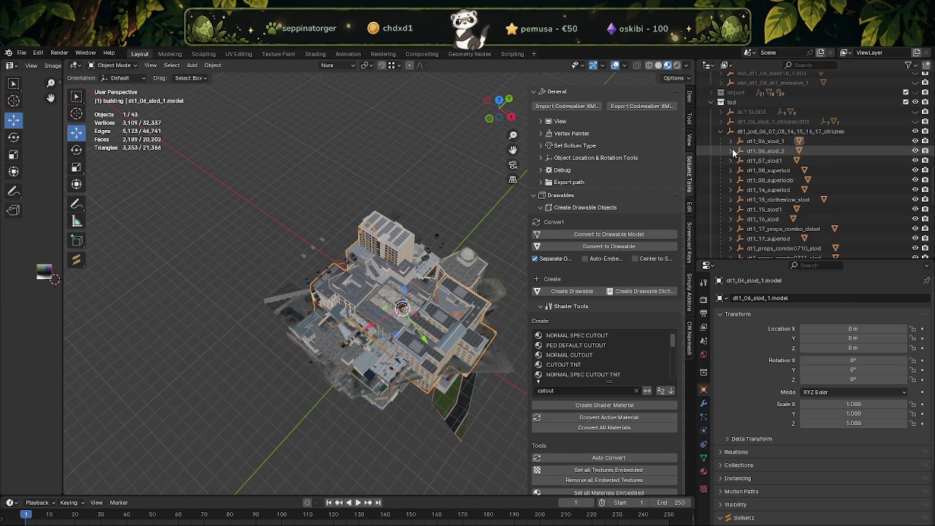
{"action": "left_click", "coordinate": [766, 151]}
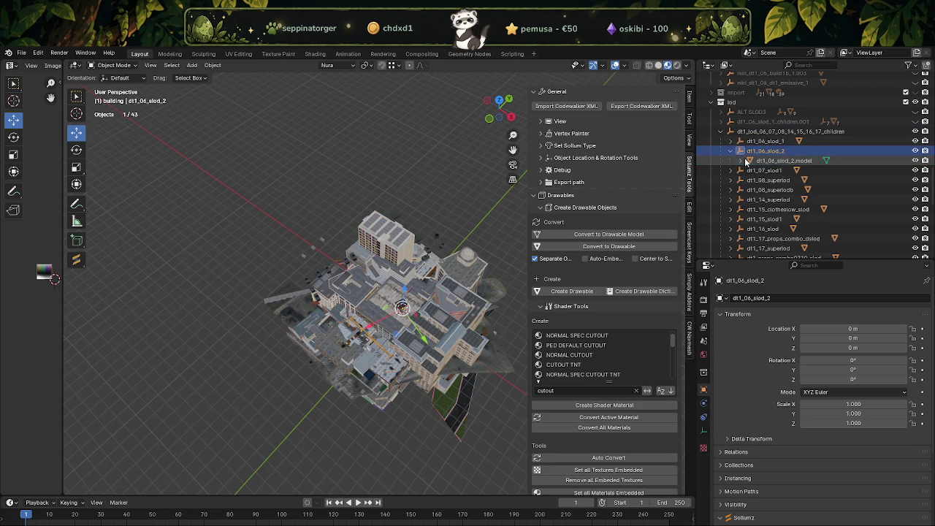
{"action": "left_click", "coordinate": [773, 160]}
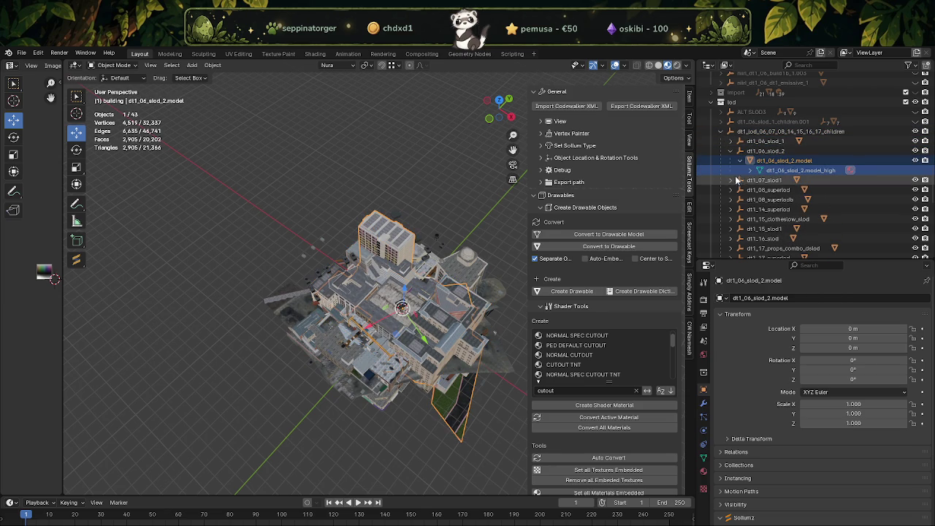
Inspect the dt1_07_slod1, dt1_08_superlod and dt1_08_superlodb models and their model_high children.
{"action": "left_click", "coordinate": [744, 190]}
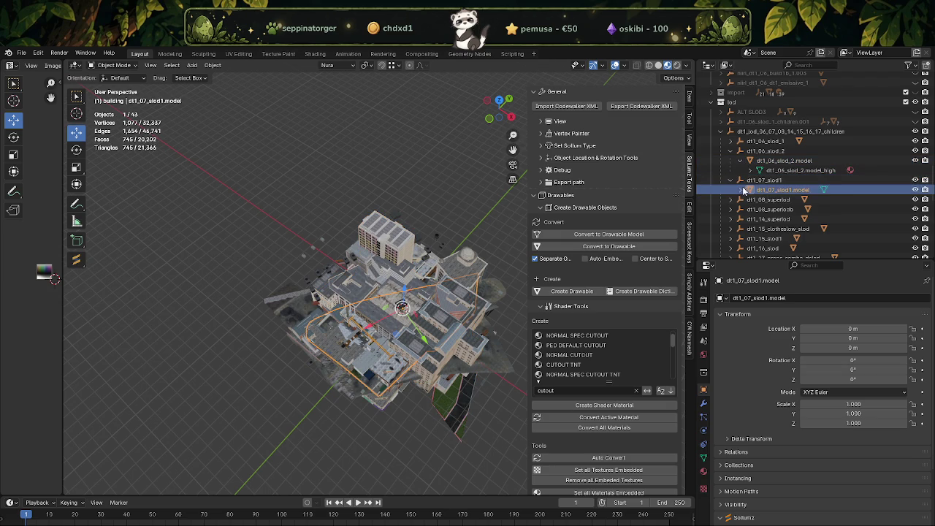
{"action": "left_click", "coordinate": [741, 190]}
{"action": "left_click", "coordinate": [773, 201]}
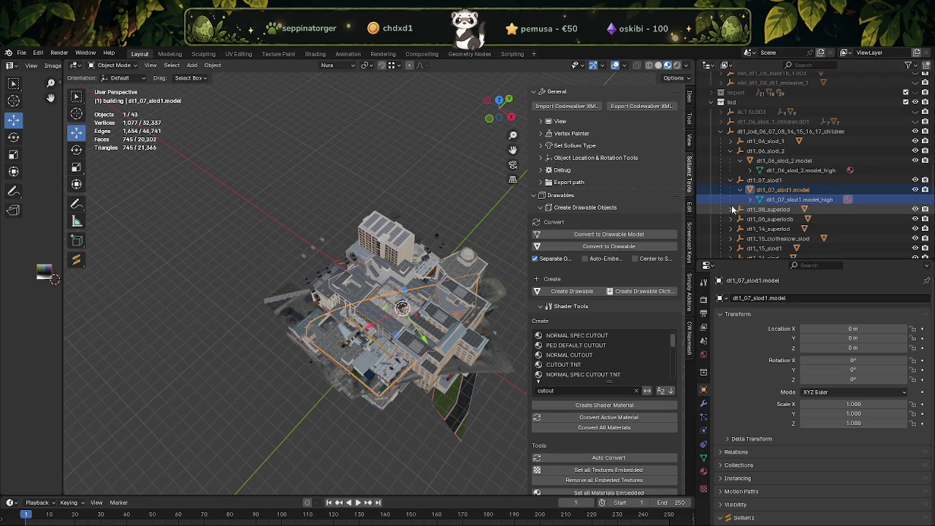
{"action": "left_click", "coordinate": [768, 209]}
{"action": "left_click", "coordinate": [748, 219]}
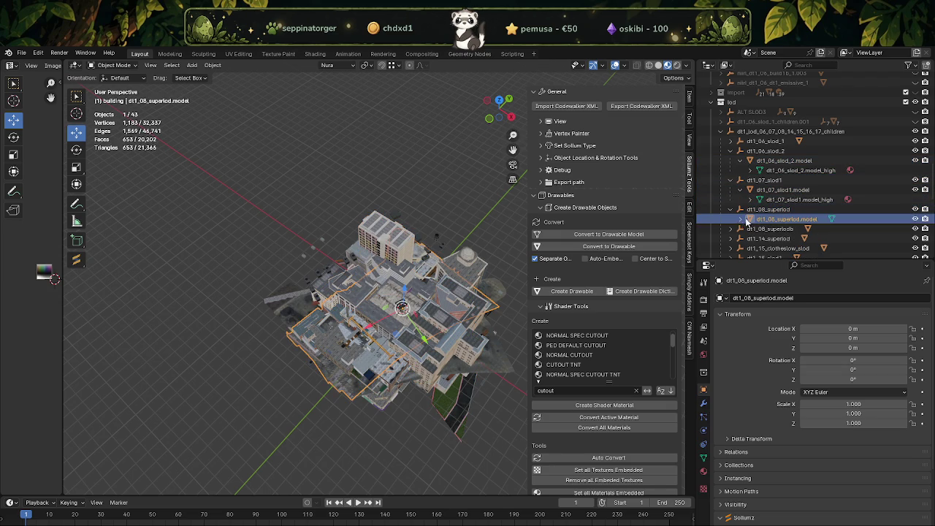
{"action": "left_click", "coordinate": [740, 220]}
{"action": "scroll", "coordinate": [738, 224], "scroll_direction": "down", "scroll_amount": 2}
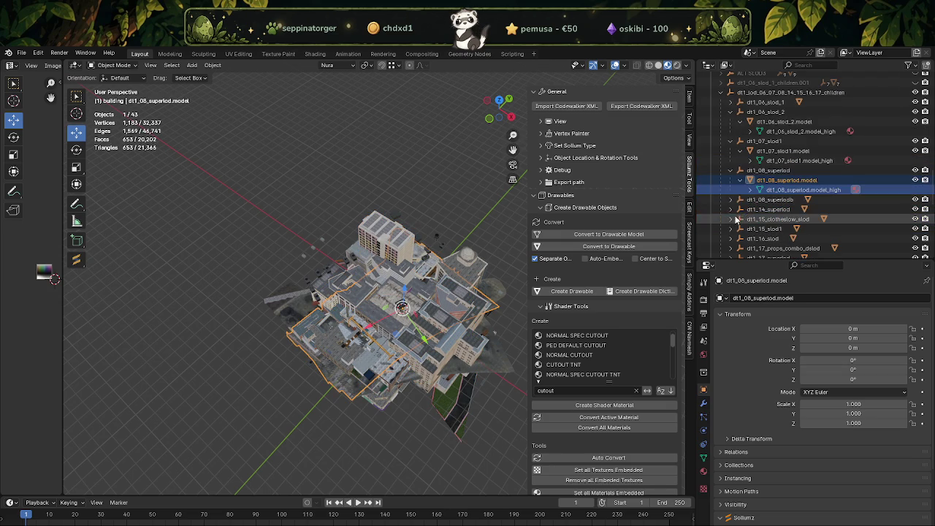
{"action": "left_click", "coordinate": [731, 199]}
{"action": "left_click", "coordinate": [760, 209]}
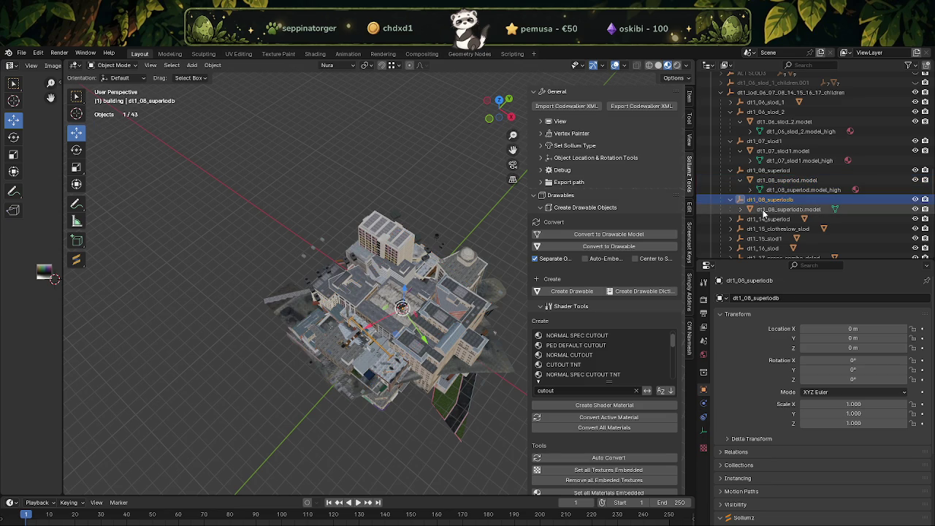
{"action": "left_click", "coordinate": [760, 219]}
Inspect the dt1_14_superlod, dt1_15_clotheslow_slod and dt1_15_slod1 models and their model_high children.
{"action": "scroll", "coordinate": [731, 197], "scroll_direction": "down", "scroll_amount": 2}
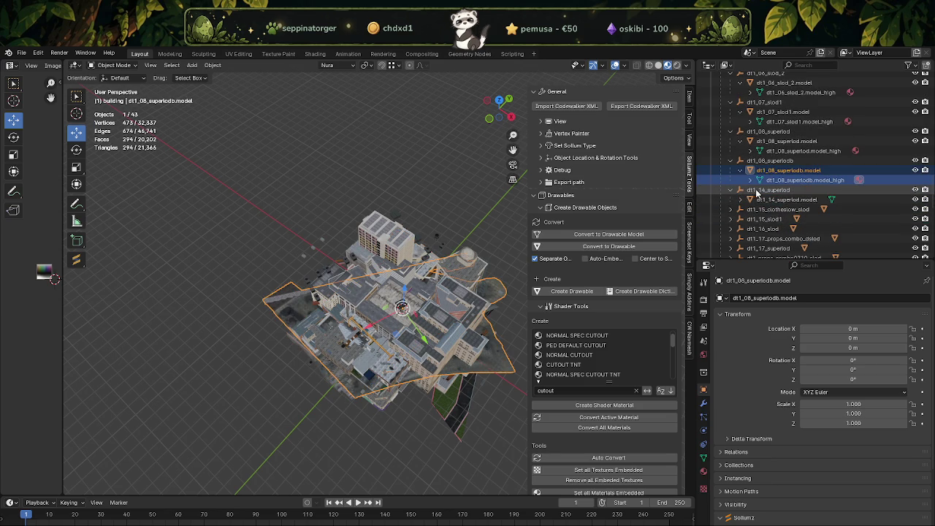
{"action": "left_click", "coordinate": [758, 191]}
{"action": "left_click", "coordinate": [774, 200]}
{"action": "left_click", "coordinate": [741, 200]}
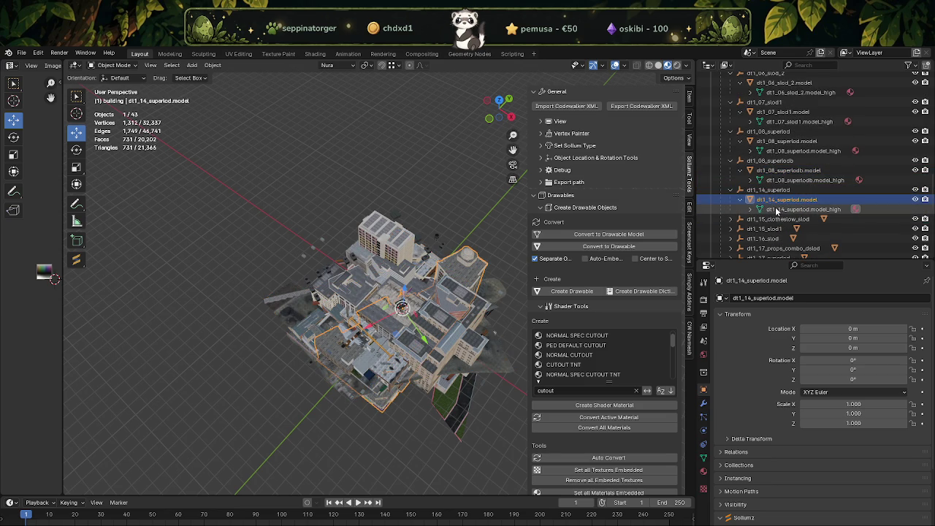
{"action": "left_click", "coordinate": [762, 210]}
{"action": "scroll", "coordinate": [746, 197], "scroll_direction": "down", "scroll_amount": 2}
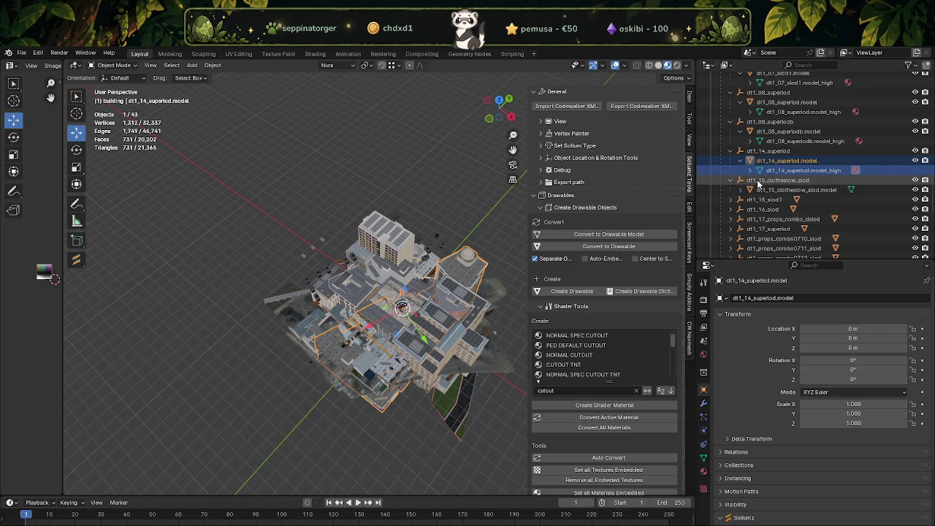
{"action": "left_click", "coordinate": [765, 191]}
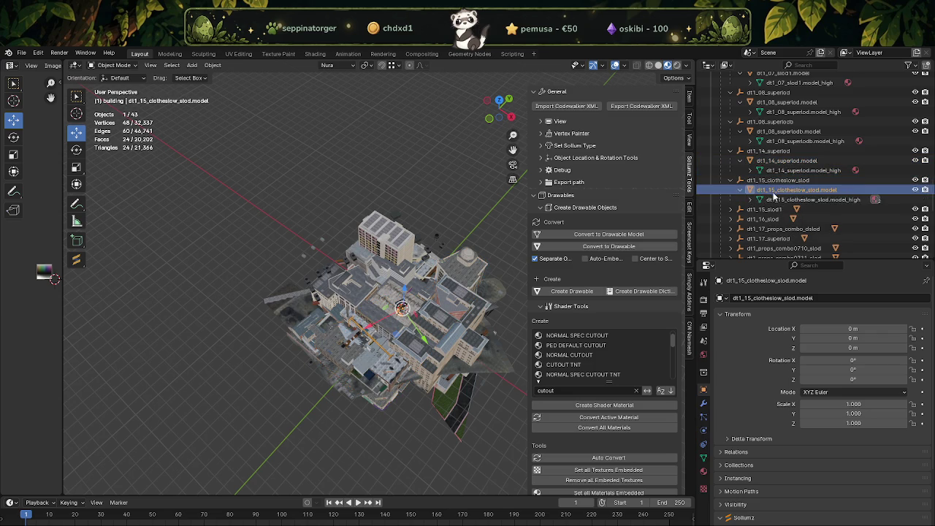
{"action": "left_click", "coordinate": [764, 200]}
{"action": "scroll", "coordinate": [740, 200], "scroll_direction": "down", "scroll_amount": 2}
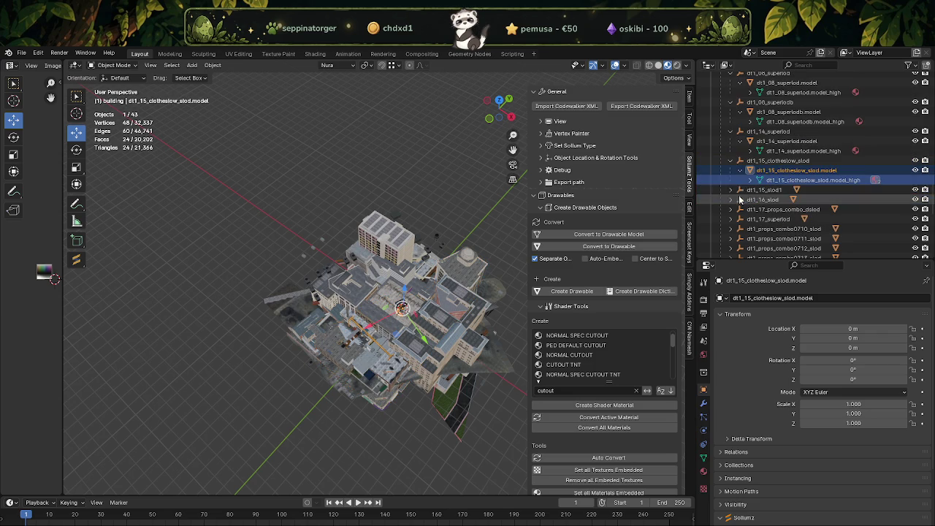
{"action": "left_click", "coordinate": [763, 191]}
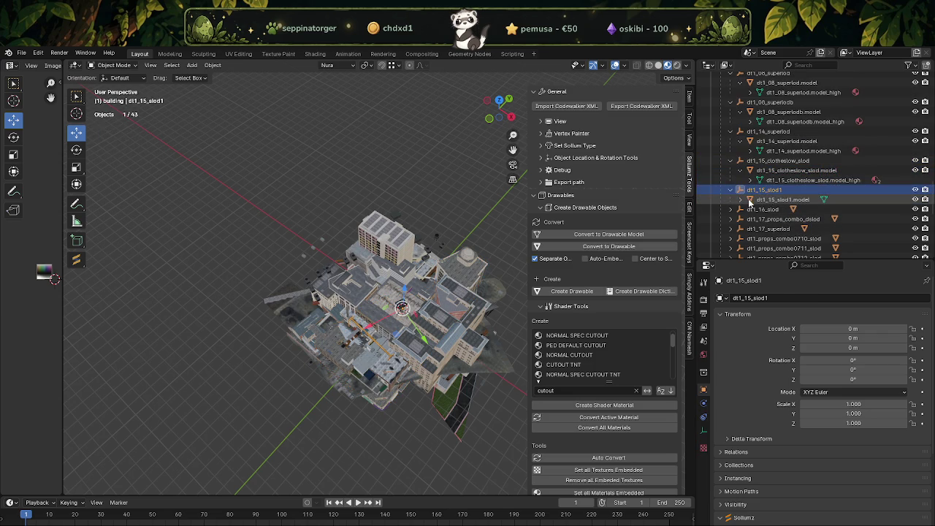
{"action": "left_click", "coordinate": [767, 200]}
{"action": "left_click", "coordinate": [741, 200]}
Collapse the LOD collection and select the dt1_lod_06_07_08_14_15_16_17_children object.
{"action": "scroll", "coordinate": [767, 203], "scroll_direction": "down", "scroll_amount": 3}
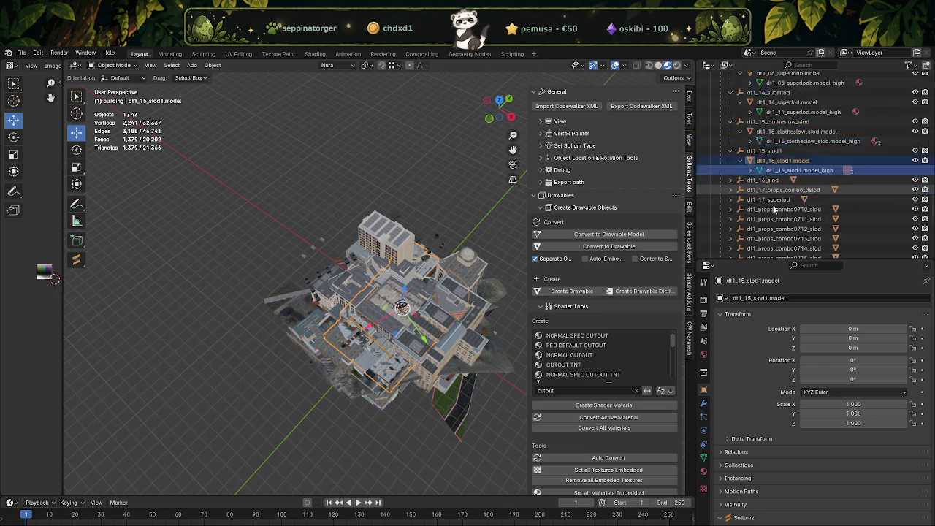
{"action": "scroll", "coordinate": [782, 198], "scroll_direction": "down", "scroll_amount": 5}
{"action": "scroll", "coordinate": [795, 115], "scroll_direction": "up", "scroll_amount": 2}
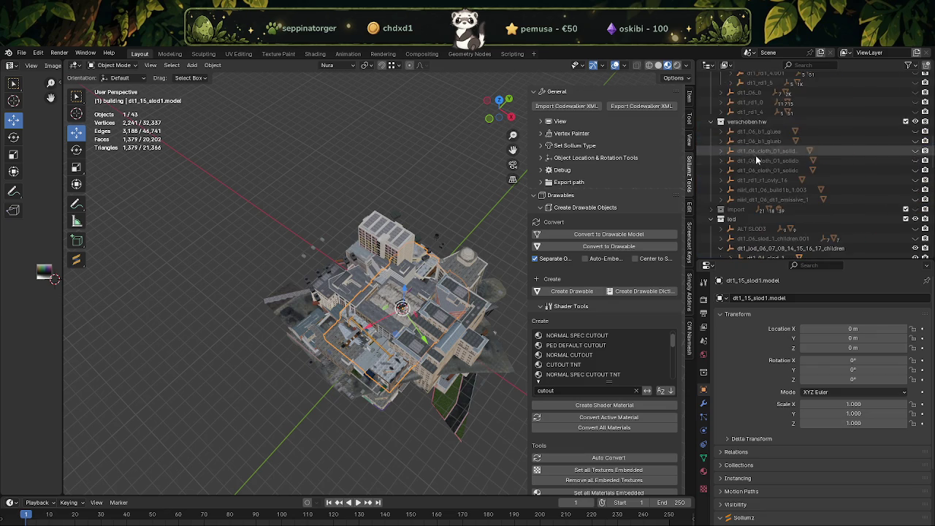
{"action": "scroll", "coordinate": [760, 152], "scroll_direction": "up", "scroll_amount": 2}
{"action": "scroll", "coordinate": [731, 190], "scroll_direction": "up", "scroll_amount": 2}
{"action": "left_click", "coordinate": [721, 210]}
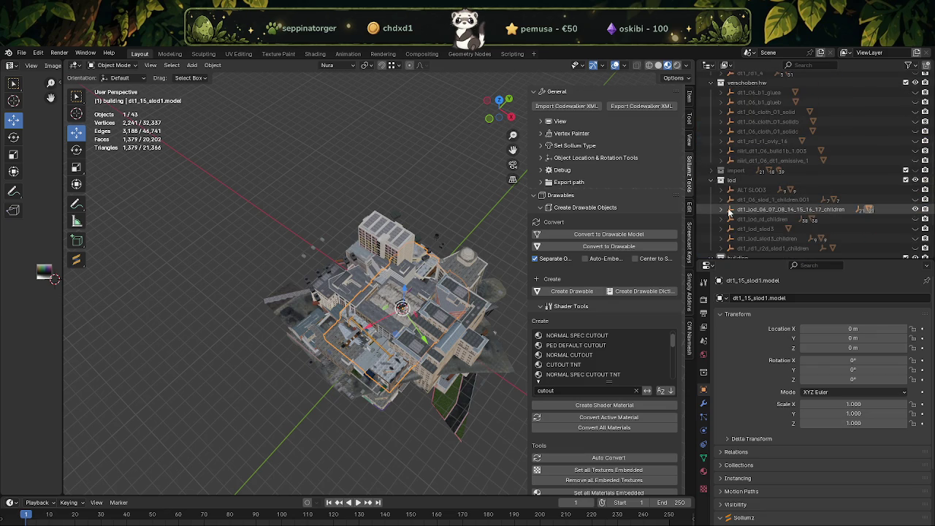
{"action": "left_click", "coordinate": [755, 212]}
{"action": "left_click", "coordinate": [915, 210]}
Export dt1_lod_06_07_08_14_15_16_17_children as Codewalker XML into the EXPORT folder.
{"action": "left_click", "coordinate": [915, 210]}
{"action": "left_click", "coordinate": [641, 106]}
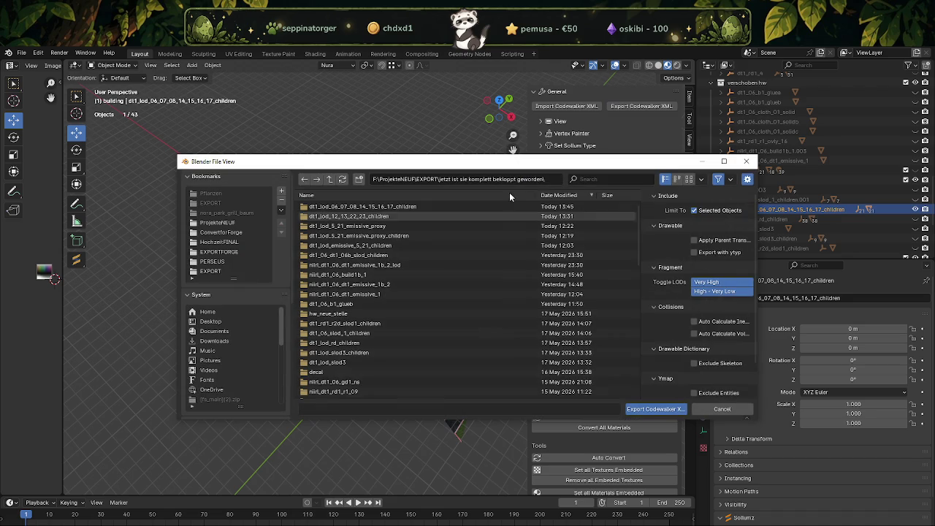
{"action": "left_click", "coordinate": [652, 410]}
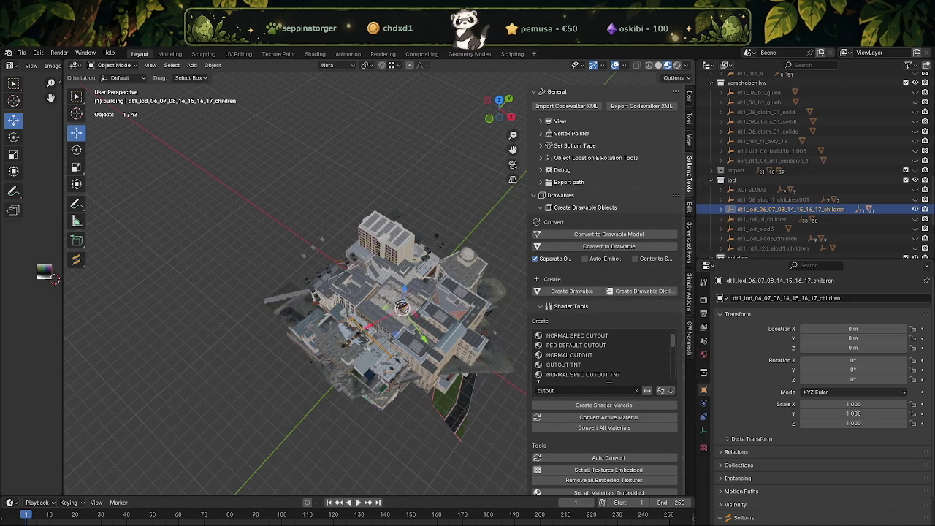
{"action": "key", "text": "alt+Tab"}
{"action": "key", "text": "alt+Tab"}
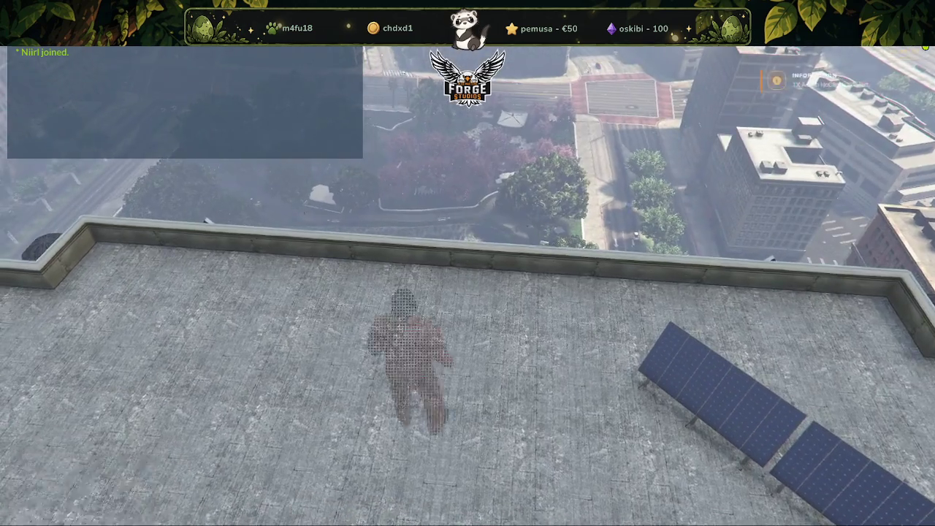
Land the character, run to the rooftop ledge, and leave FiveM with the quit console command.
{"action": "key", "text": "Escape"}
{"action": "key", "text": "Escape"}
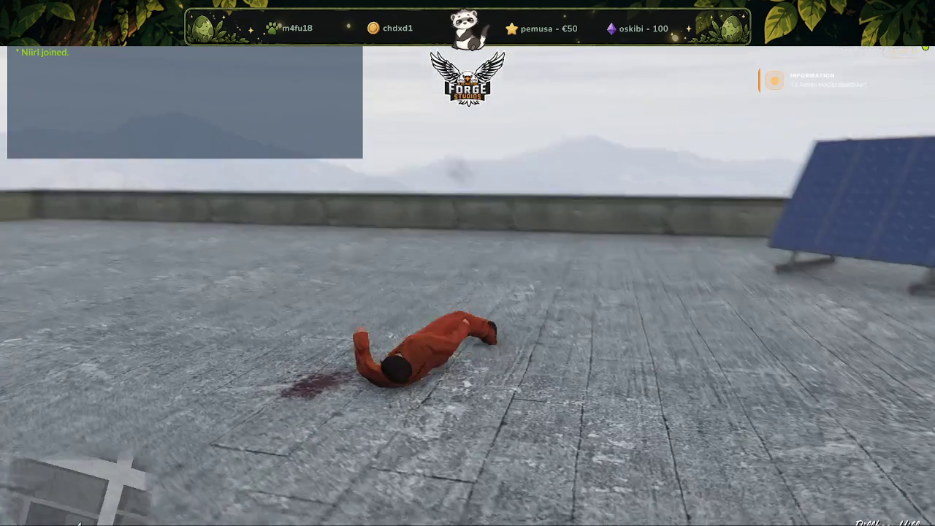
{"action": "key", "text": "w"}
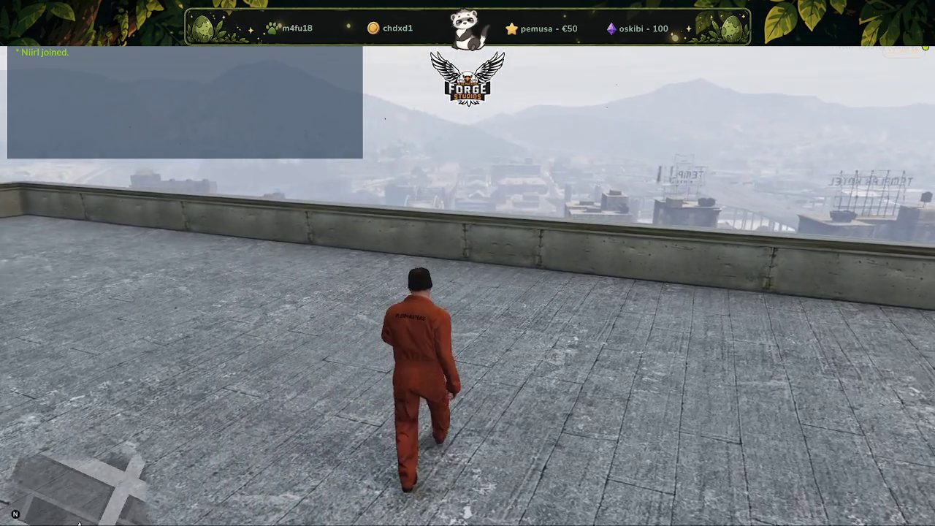
{"action": "key", "text": "shift"}
{"action": "key", "text": "w"}
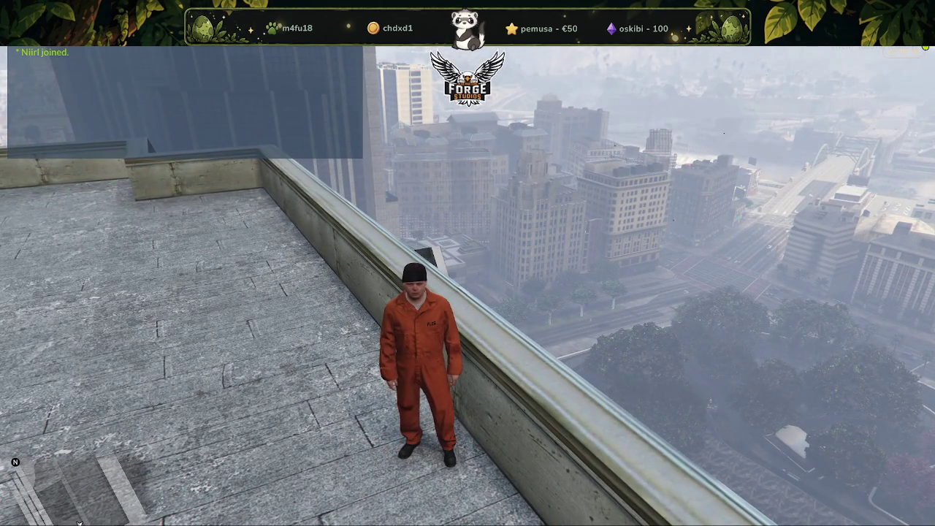
{"action": "key", "text": "F8"}
{"action": "type", "text": "quit"}
{"action": "key", "text": "Return"}
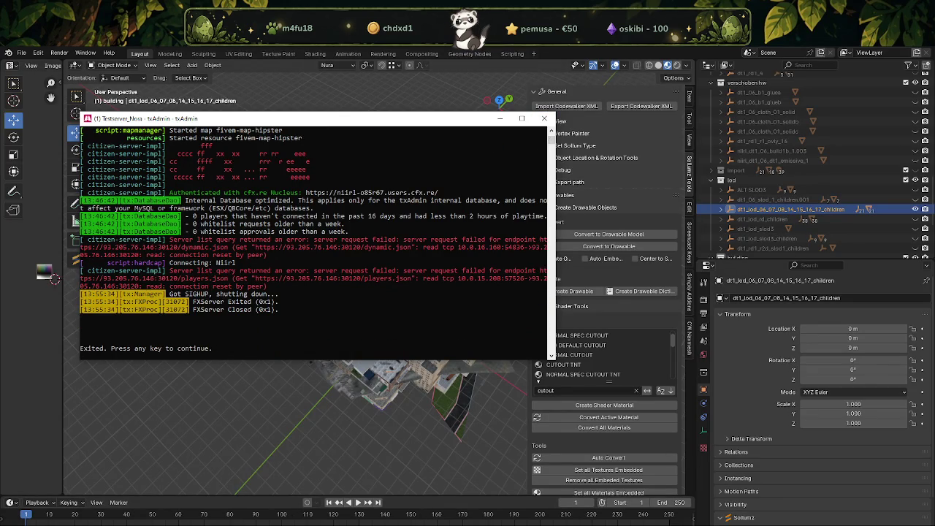
Copy the exported dt1_lod_06_07_08_14_15_16_17_children.ydd into the stream folder, replacing the old file.
{"action": "left_click", "coordinate": [141, 495]}
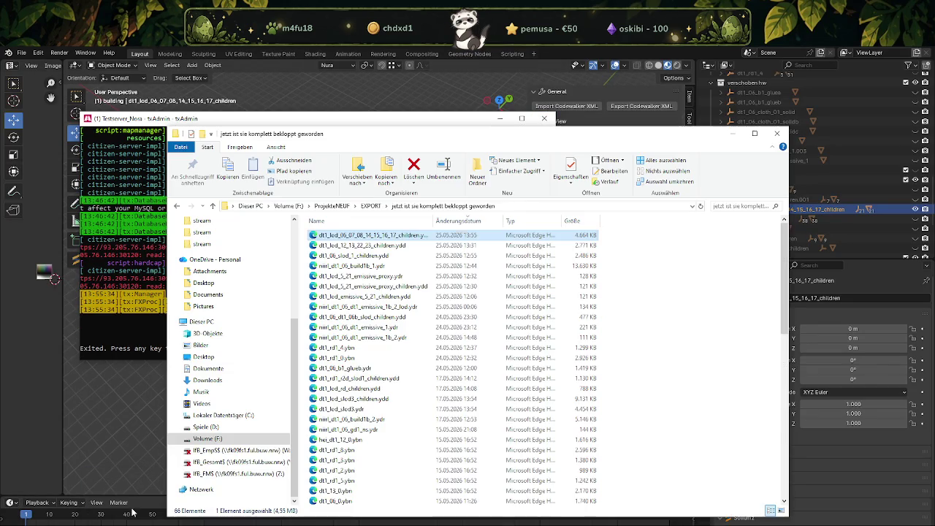
{"action": "left_click", "coordinate": [701, 206]}
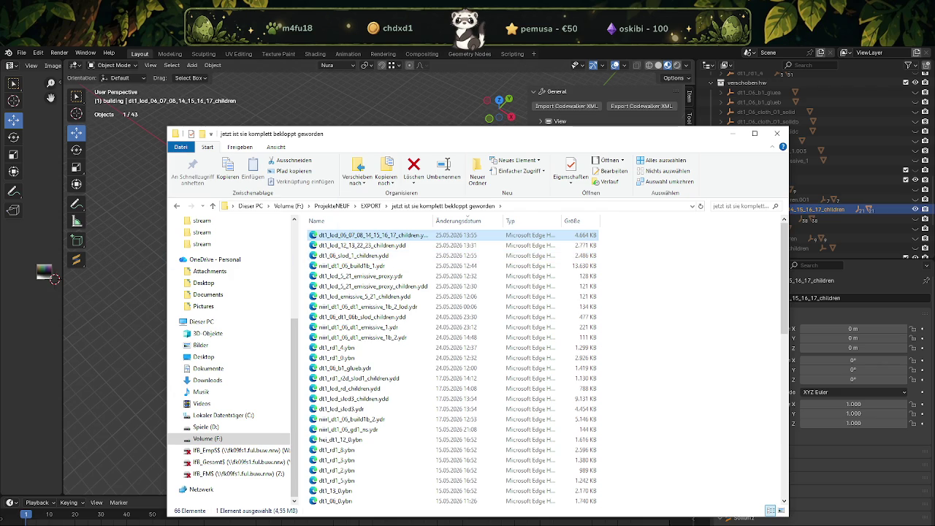
{"action": "left_click", "coordinate": [169, 504]}
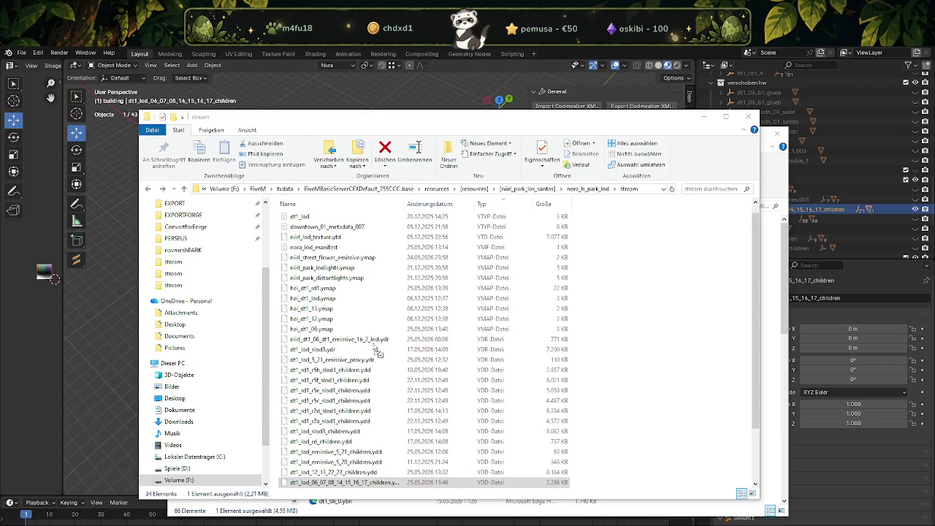
{"action": "left_click_drag", "start_coordinate": [376, 353], "coordinate": [378, 353]}
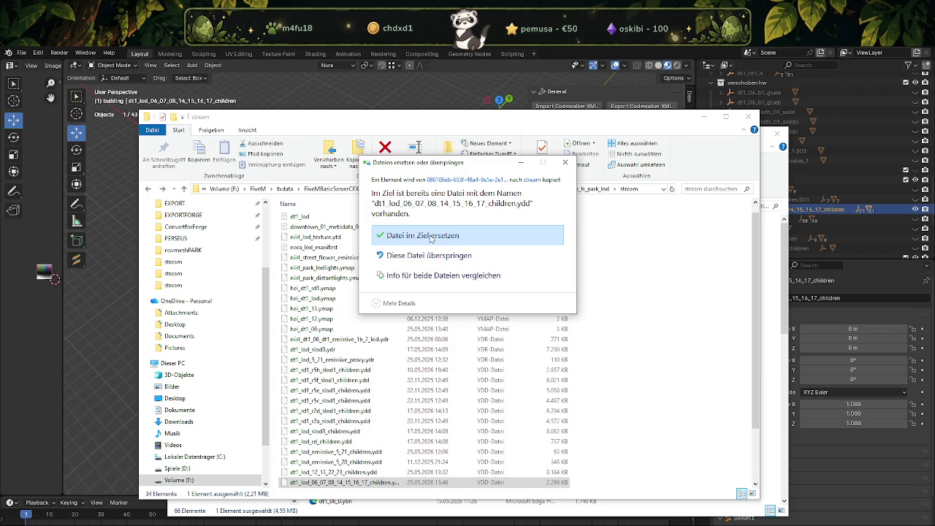
{"action": "left_click", "coordinate": [433, 236]}
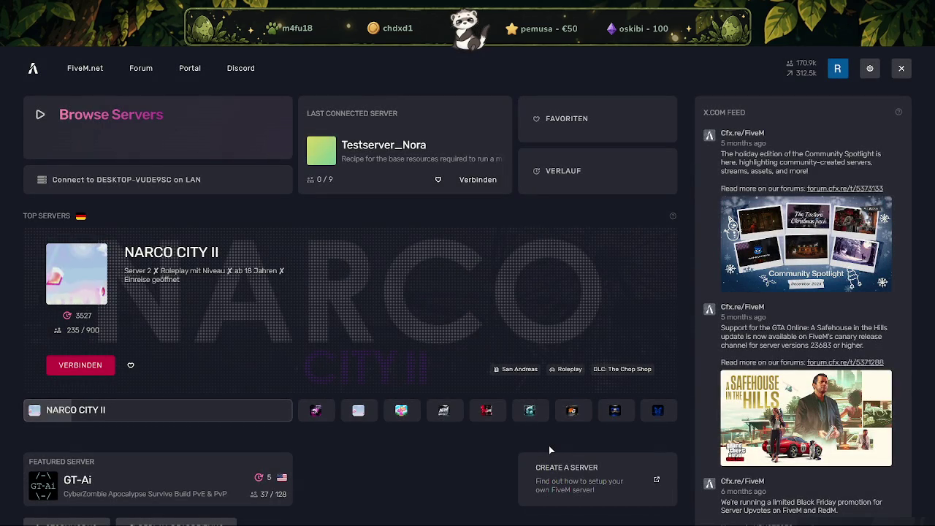
Rejoin Testserver_Nora and load back onto the downtown rooftop.
{"action": "left_click", "coordinate": [147, 190]}
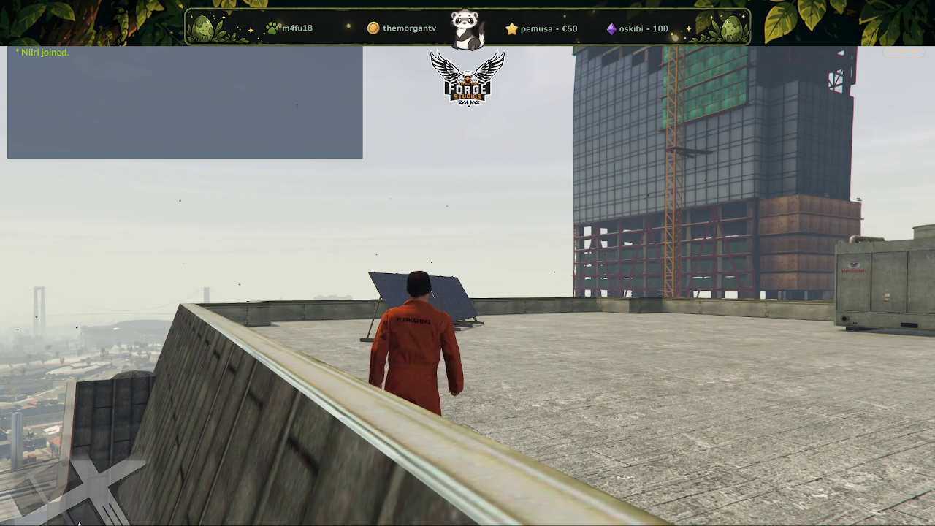
Move around the rooftop, descend with no-clip to the street-level park plaza, and turn no-clip off.
{"action": "key", "text": "w"}
{"action": "key", "text": "a"}
{"action": "key", "text": "d"}
{"action": "key", "text": "a"}
{"action": "key", "text": "d"}
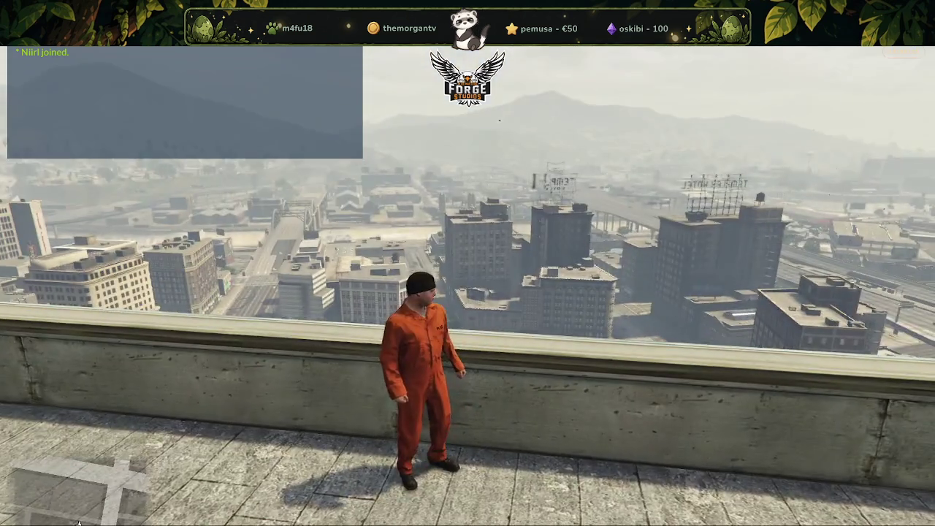
{"action": "key", "text": "s"}
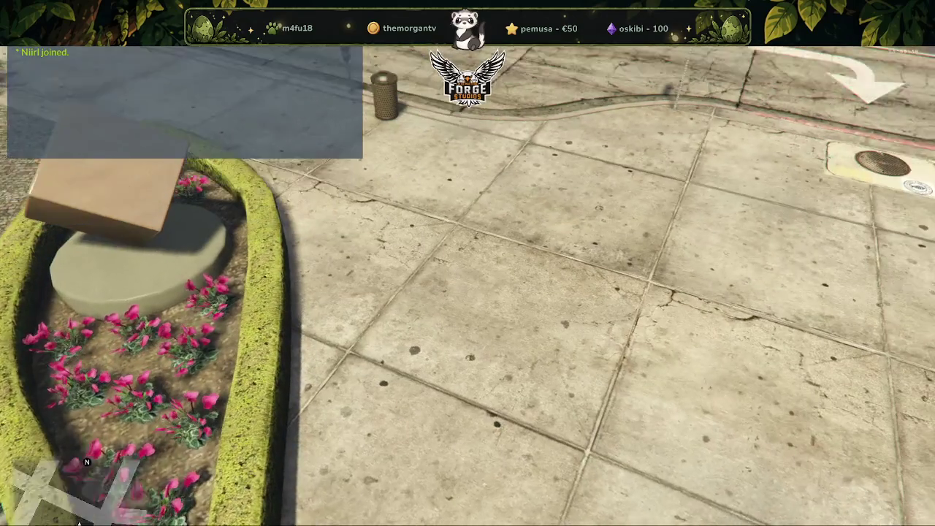
{"action": "key", "text": "Escape"}
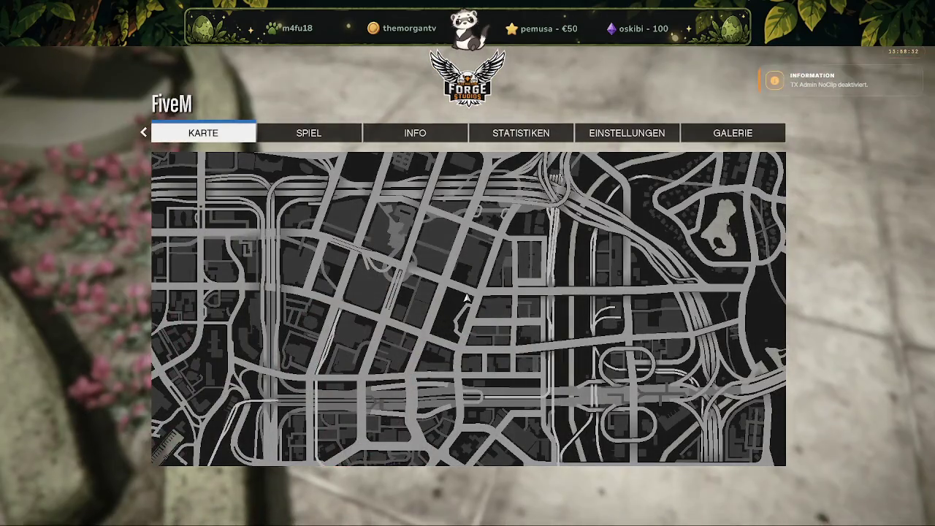
Resume play and look over the park plaza's flowerbed and cube sculpture at street level.
{"action": "key", "text": "Escape"}
{"action": "key", "text": "w"}
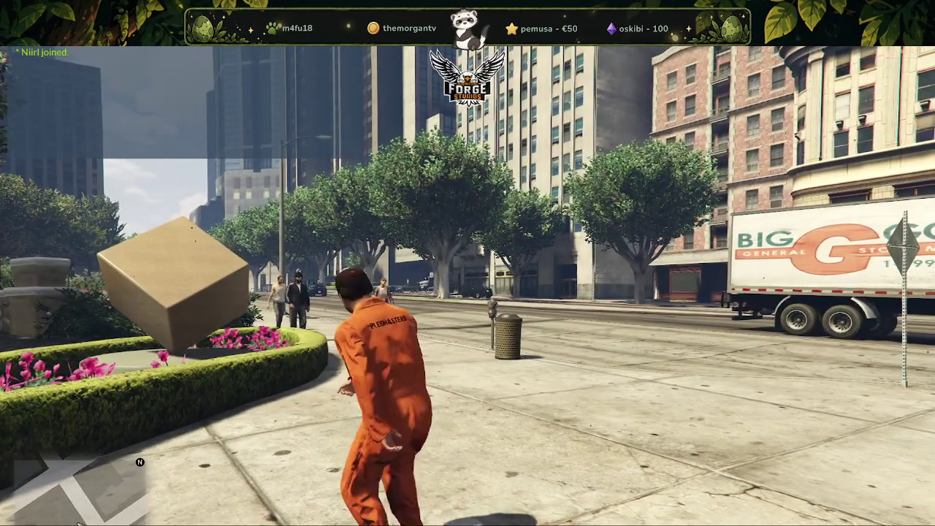
{"action": "key", "text": "F8"}
Quit FiveM, then close Blender, saving harmonyweddingnewposition.blend.
{"action": "type", "text": "quit"}
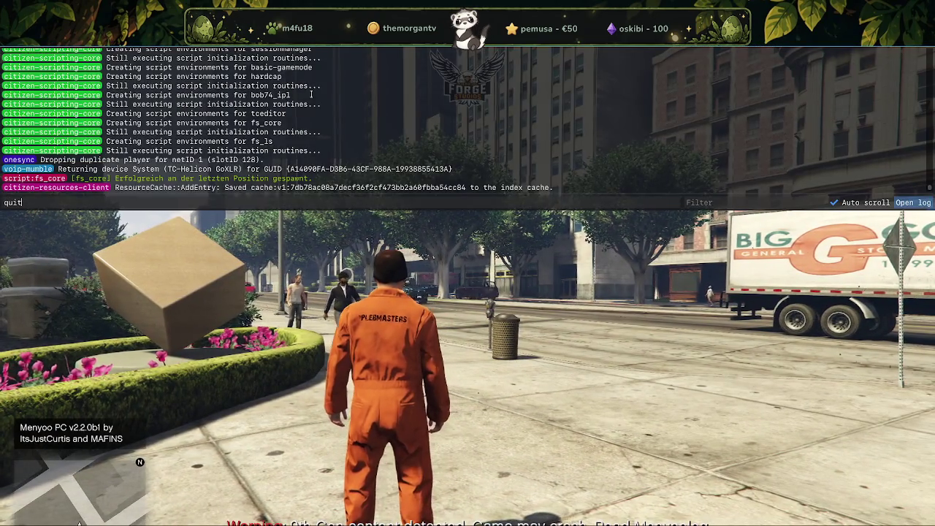
{"action": "key", "text": "Return"}
{"action": "left_click", "coordinate": [551, 48]}
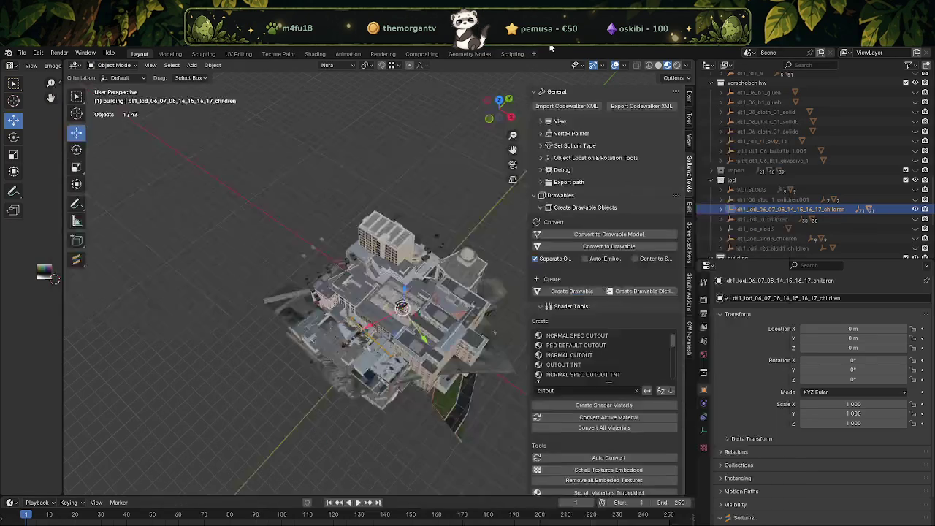
{"action": "mouse_move", "coordinate": [385, 239]}
{"action": "middle_mouse_down"}
{"action": "mouse_move", "coordinate": [398, 248]}
{"action": "mouse_move", "coordinate": [349, 226]}
{"action": "mouse_move", "coordinate": [375, 227]}
{"action": "middle_mouse_up"}
{"action": "scroll", "coordinate": [350, 226], "scroll_direction": "up", "scroll_amount": 5}
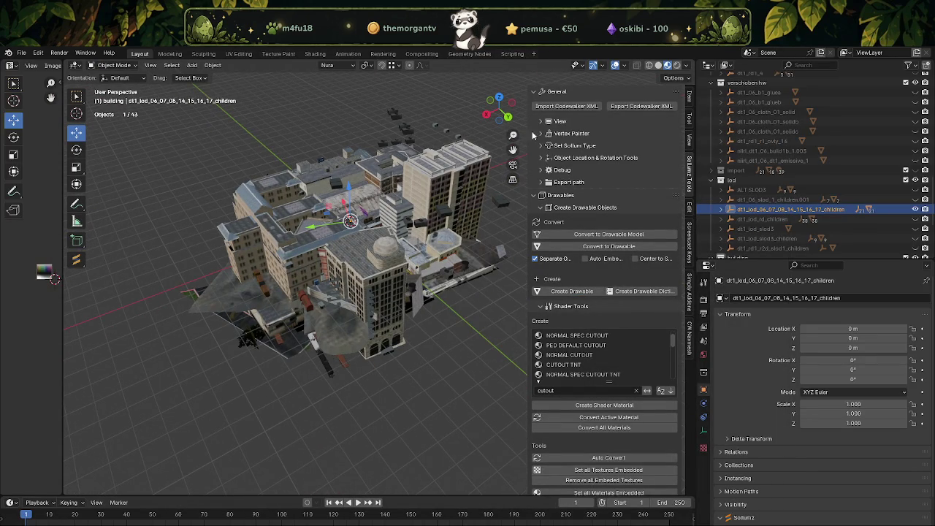
{"action": "key", "text": "ctrl+q"}
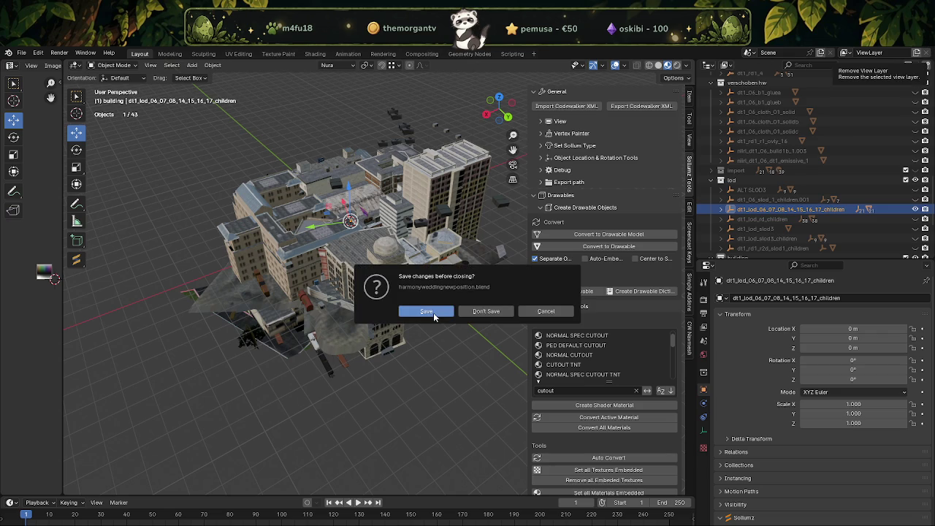
{"action": "left_click", "coordinate": [426, 312]}
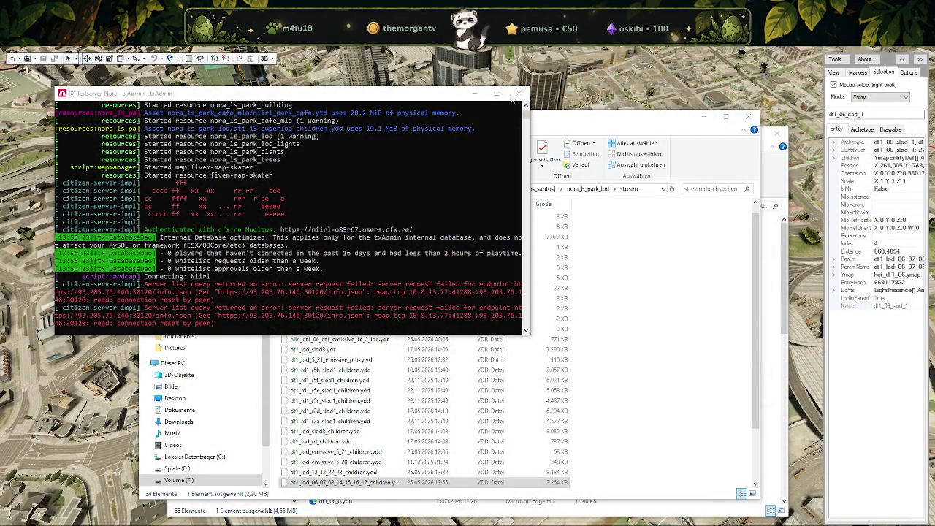
Shut down the test server and close both File Explorer windows, returning to CodeWalker's world view.
{"action": "left_click", "coordinate": [517, 94]}
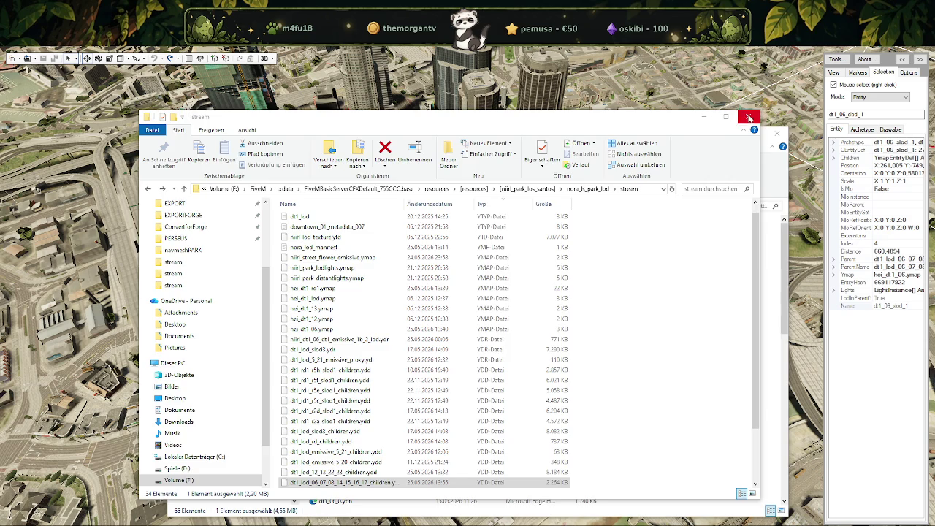
{"action": "left_click", "coordinate": [749, 118]}
{"action": "left_click", "coordinate": [777, 134]}
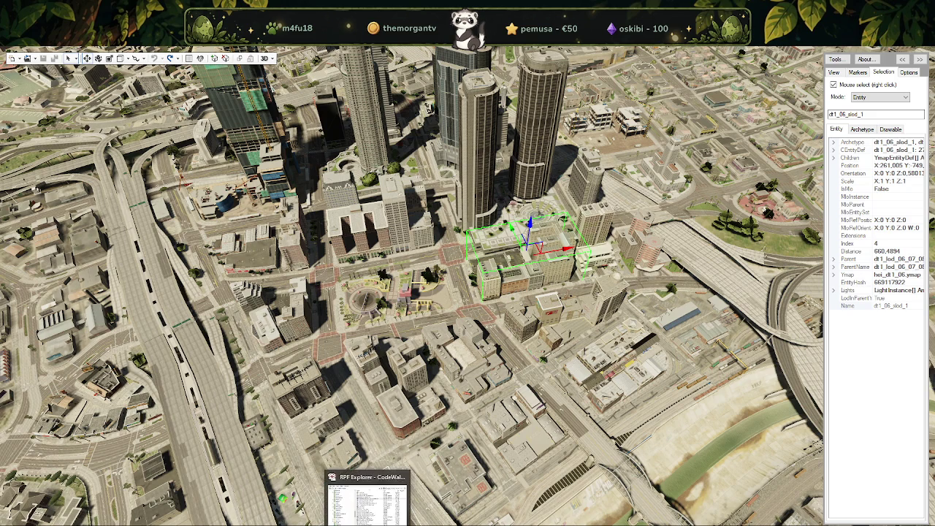
Create a new RPF7 archive named strassen inside the park_forge folder.
{"action": "key", "text": "alt+Tab"}
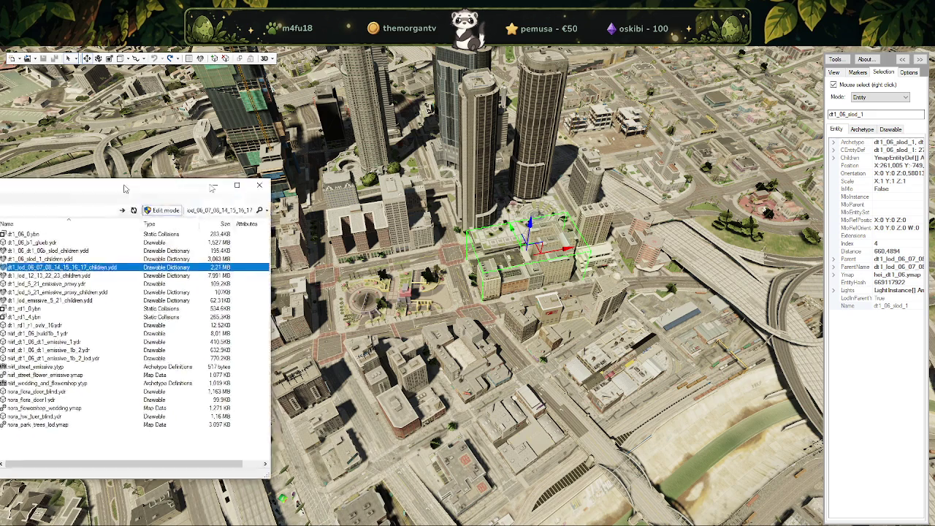
{"action": "right_click", "coordinate": [345, 436]}
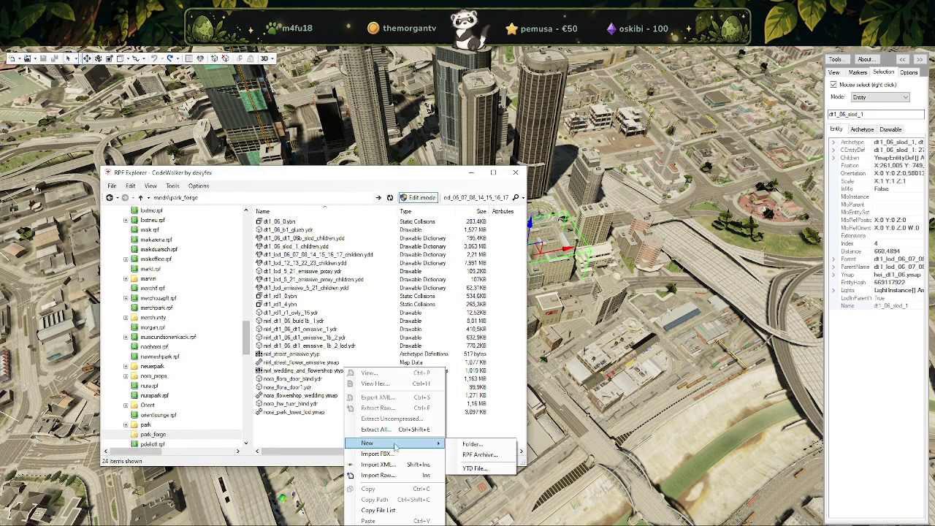
{"action": "left_click", "coordinate": [477, 455]}
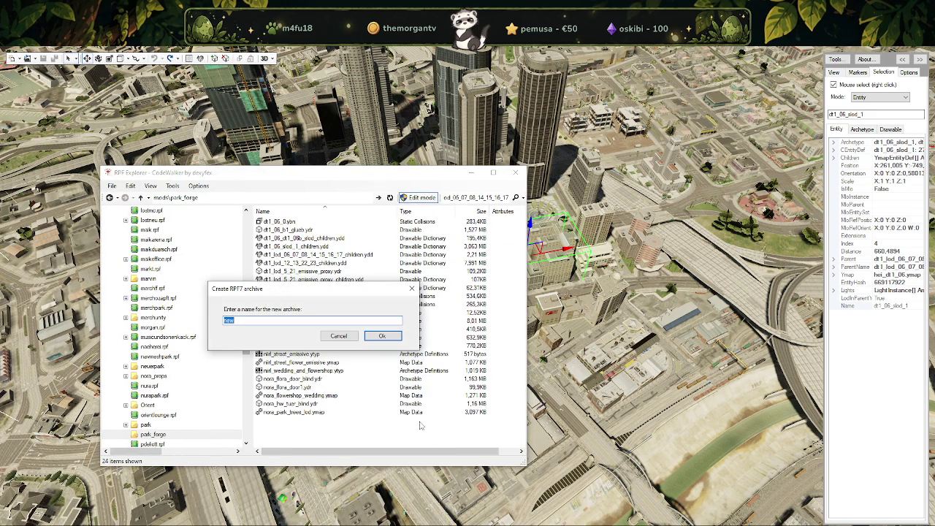
{"action": "type", "text": "o"}
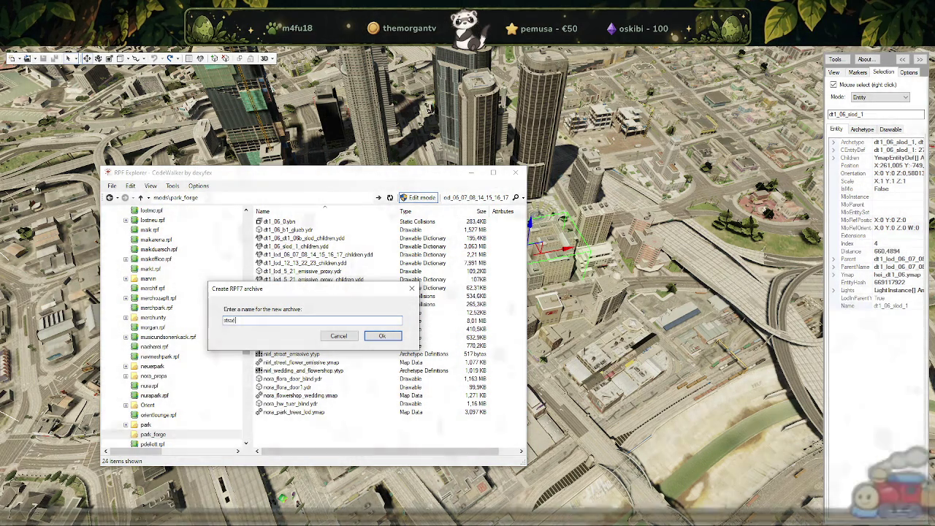
{"action": "key", "text": "Return"}
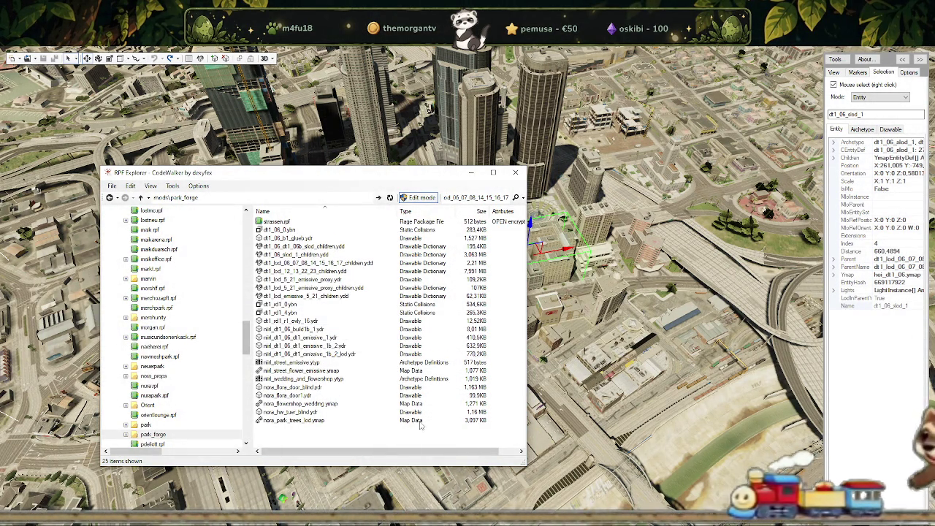
Open the empty strassen.rpf, close RPF Explorer, and open a new File Explorer window.
{"action": "double_click", "coordinate": [291, 225]}
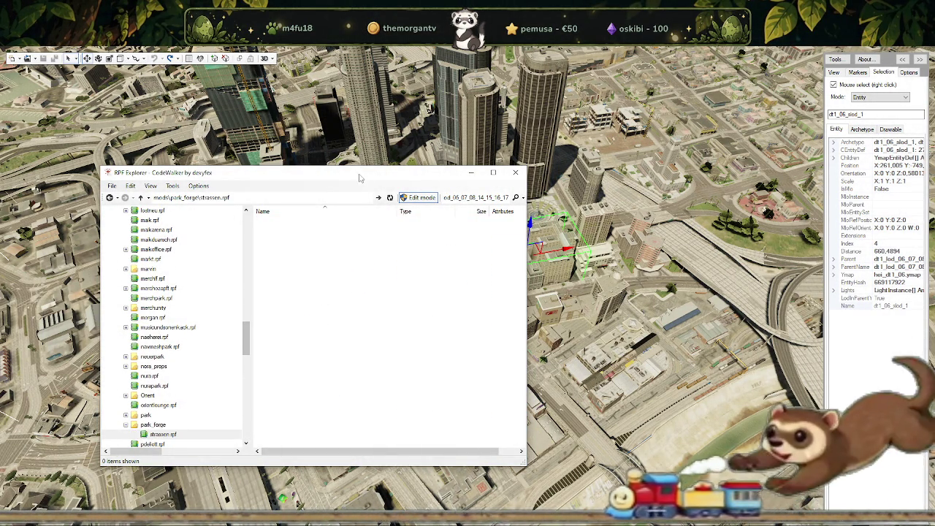
{"action": "left_click", "coordinate": [515, 173]}
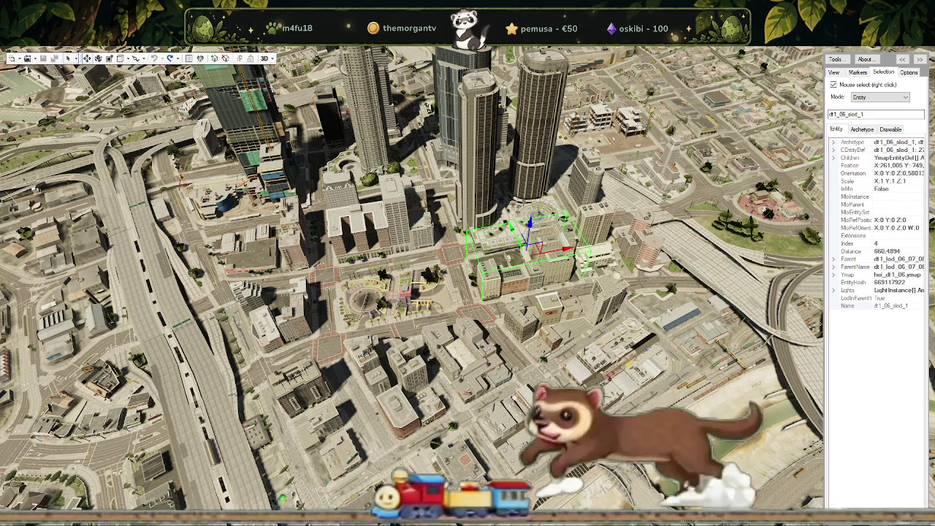
{"action": "key", "text": "super+e"}
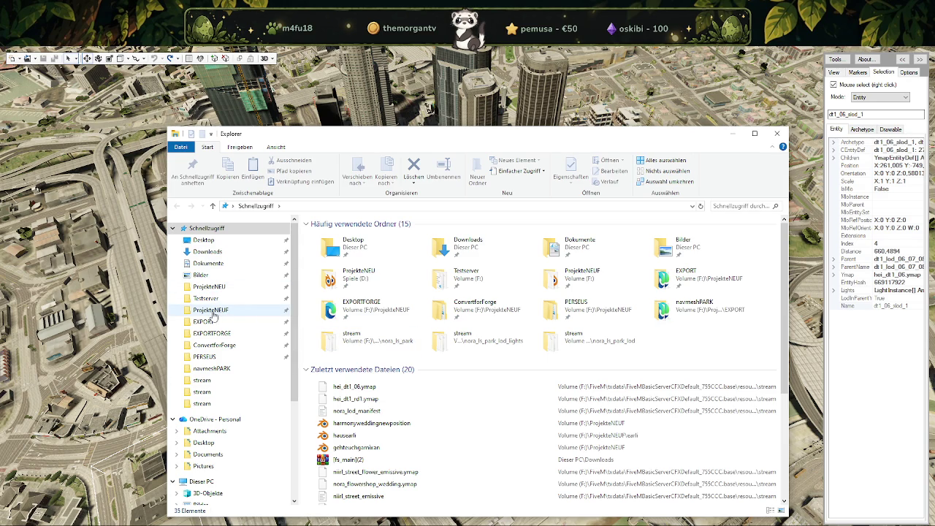
Navigate to F:\FiveM\txData\...\resources\[resources]\[mirl_park_los_santos]\nora_ls_park\stream.
{"action": "scroll", "coordinate": [227, 409], "scroll_direction": "down", "scroll_amount": 2}
{"action": "scroll", "coordinate": [232, 426], "scroll_direction": "down", "scroll_amount": 1}
{"action": "scroll", "coordinate": [233, 425], "scroll_direction": "down", "scroll_amount": 1}
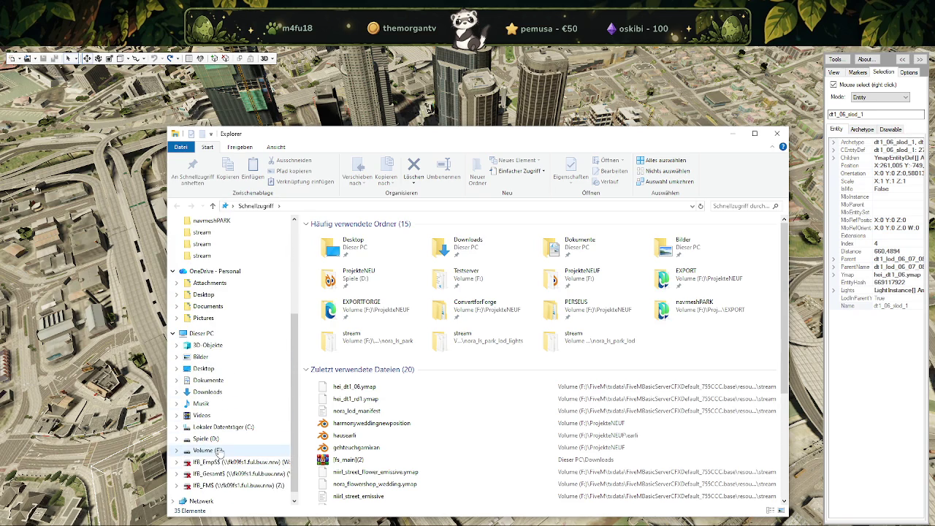
{"action": "left_click", "coordinate": [208, 447]}
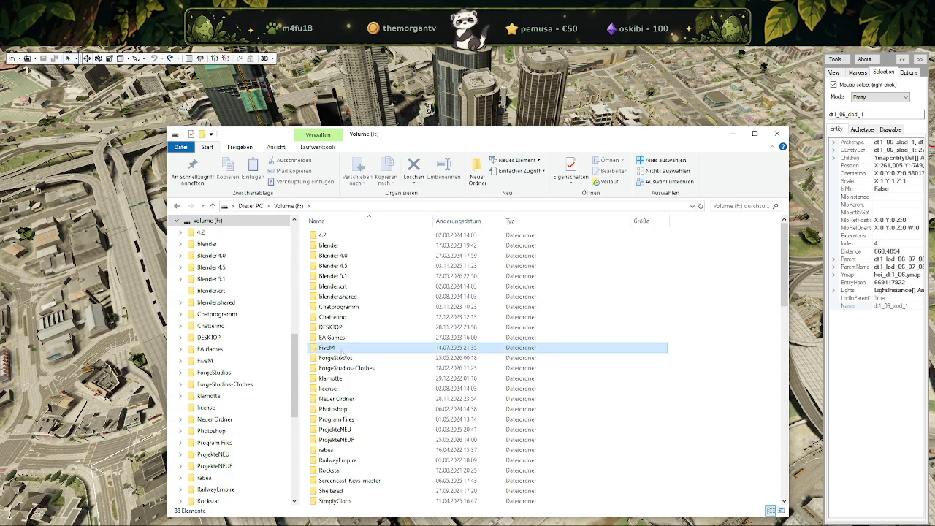
{"action": "double_click", "coordinate": [328, 348]}
{"action": "double_click", "coordinate": [330, 245]}
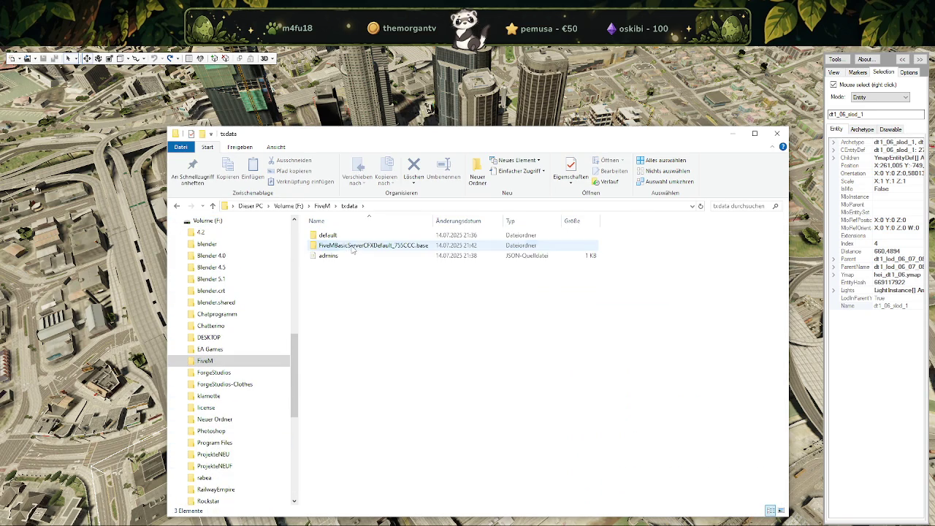
{"action": "double_click", "coordinate": [346, 246]}
{"action": "double_click", "coordinate": [331, 246]}
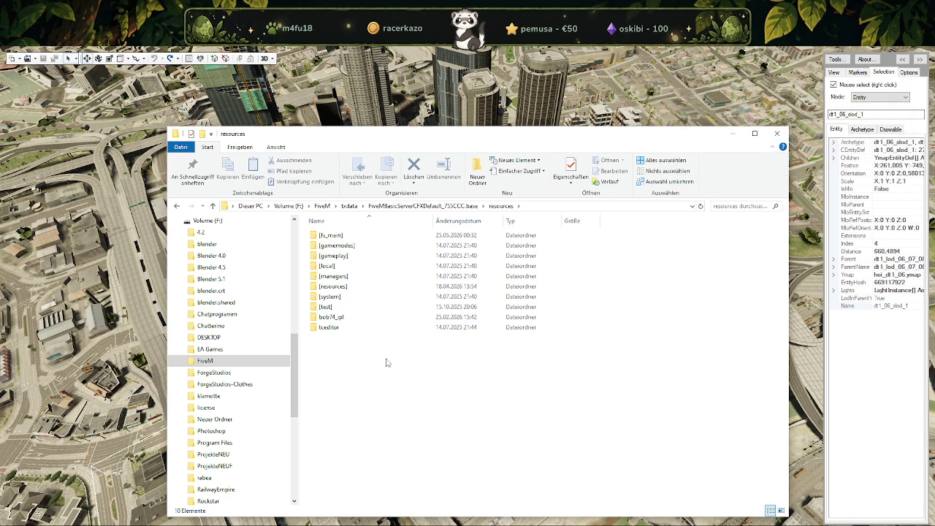
{"action": "double_click", "coordinate": [331, 287]}
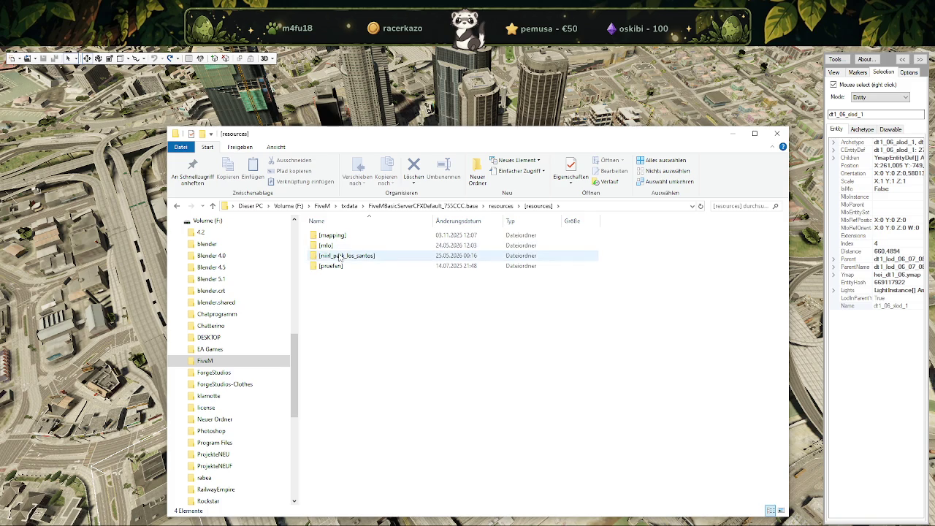
{"action": "double_click", "coordinate": [339, 256]}
{"action": "double_click", "coordinate": [340, 235]}
{"action": "double_click", "coordinate": [401, 235]}
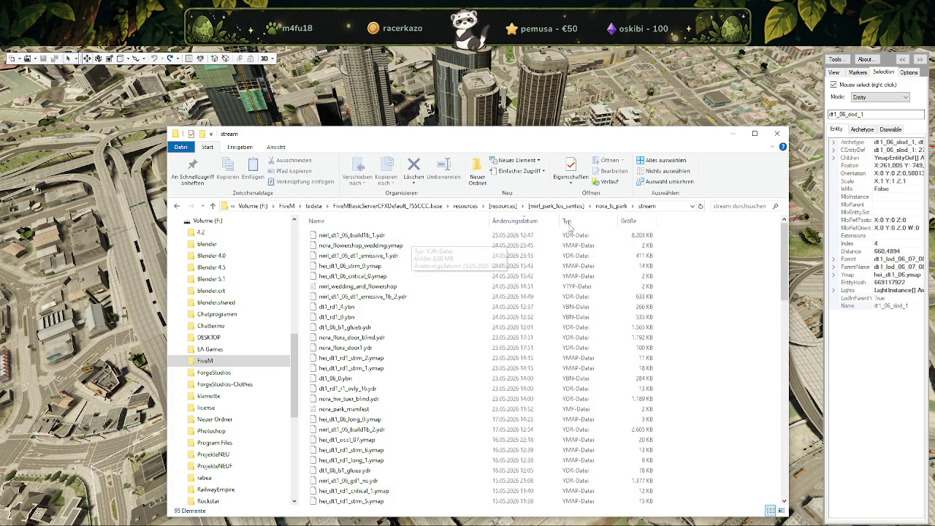
Sort the stream folder by type and look through the road .ydr files.
{"action": "left_click", "coordinate": [568, 220]}
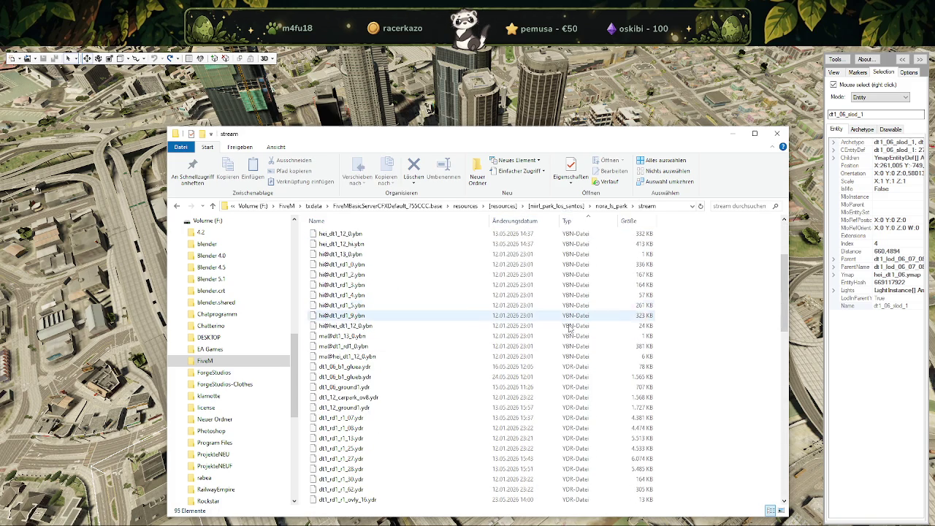
{"action": "left_click", "coordinate": [370, 369]}
{"action": "key", "text": "Down"}
{"action": "key", "text": "Down"}
{"action": "key", "text": "Down"}
{"action": "key", "text": "Down"}
{"action": "key", "text": "Down"}
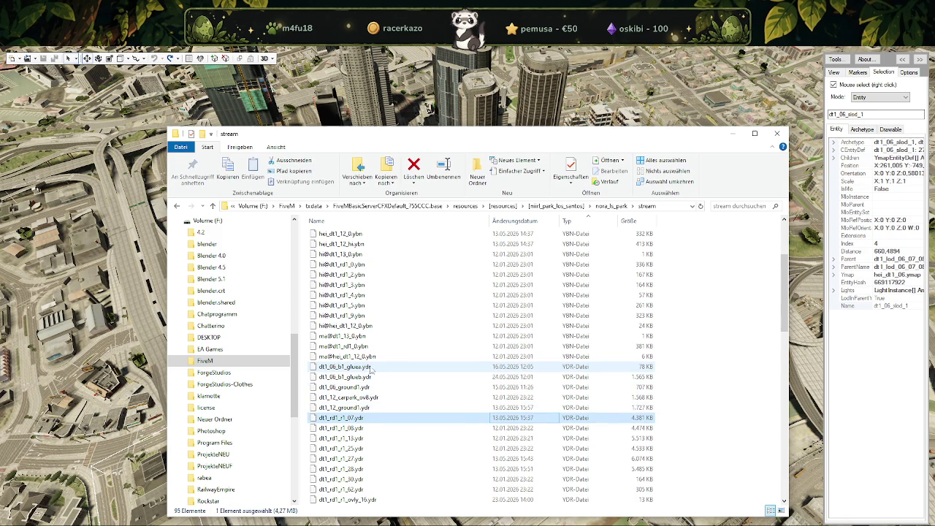
{"action": "left_click", "coordinate": [351, 490], "text": "shift"}
{"action": "scroll", "coordinate": [391, 468], "scroll_direction": "down", "scroll_amount": 5}
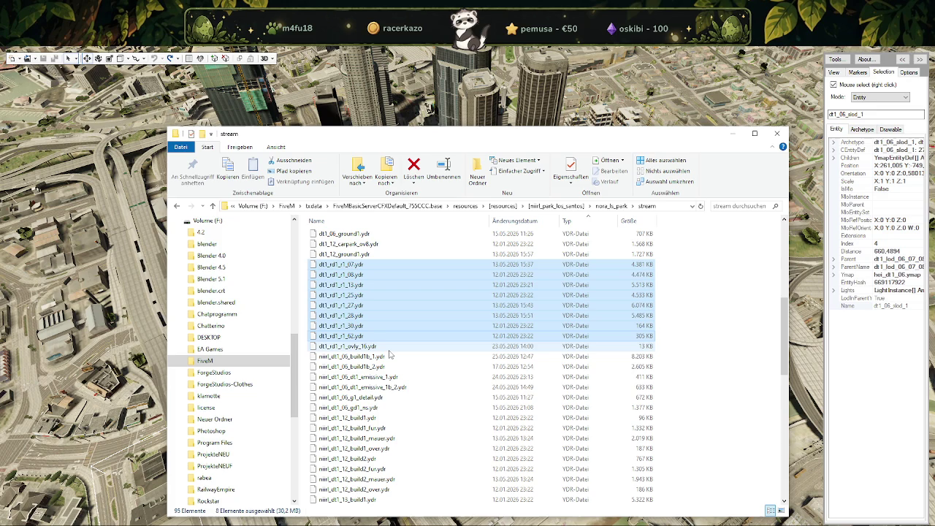
{"action": "mouse_move", "coordinate": [348, 499]}
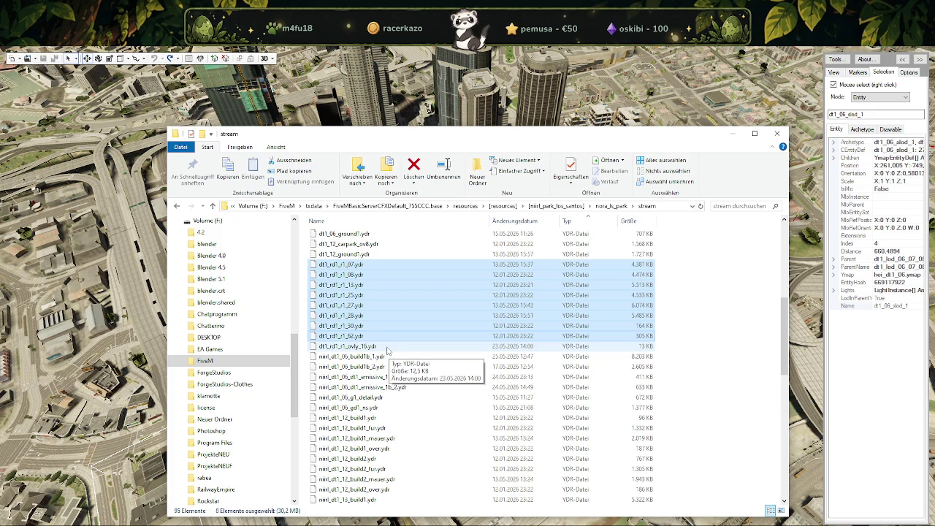
{"action": "scroll", "coordinate": [385, 355], "scroll_direction": "down", "scroll_amount": 3}
{"action": "scroll", "coordinate": [381, 363], "scroll_direction": "down", "scroll_amount": 3}
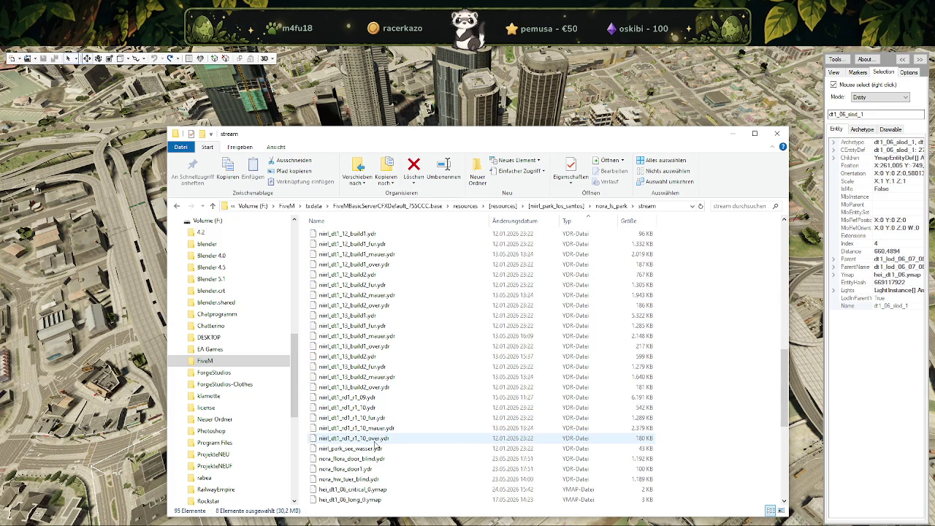
{"action": "scroll", "coordinate": [369, 399], "scroll_direction": "up", "scroll_amount": 6}
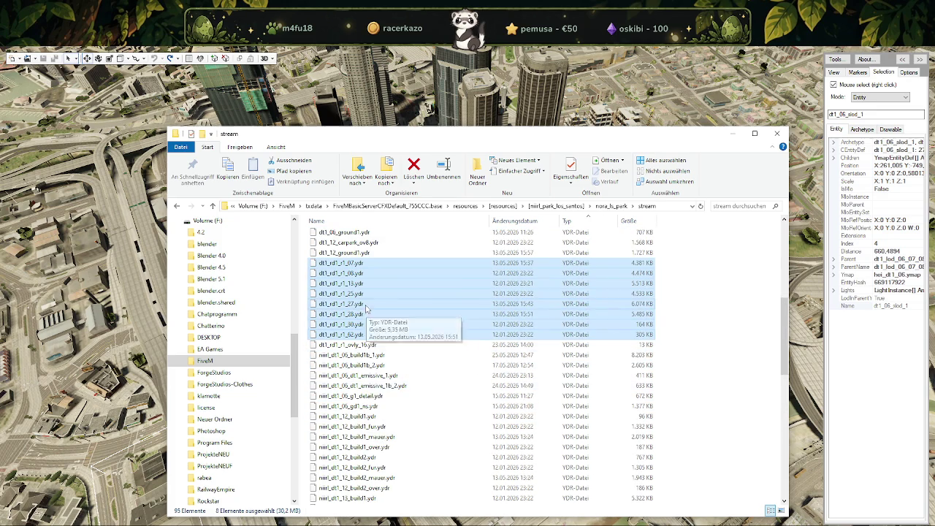
{"action": "scroll", "coordinate": [369, 423], "scroll_direction": "down", "scroll_amount": 5}
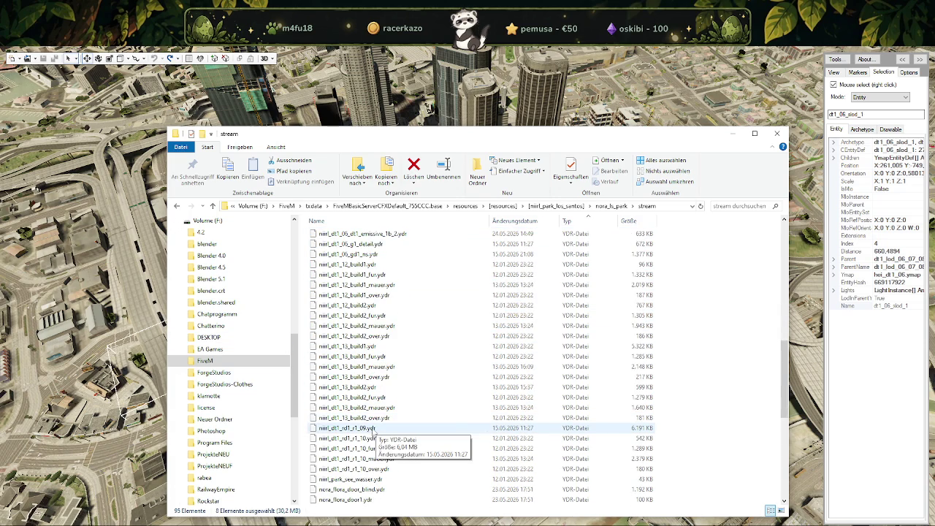
Open mirl_dt1_rd1_r1_10.ydr in CodeWalker's model viewer and rotate the road preview.
{"action": "left_click", "coordinate": [373, 430]}
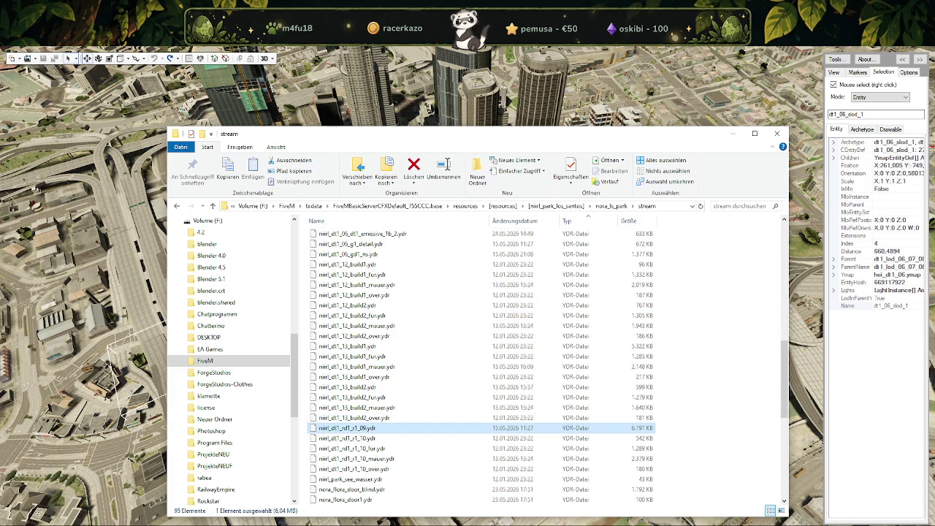
{"action": "left_click_drag", "start_coordinate": [362, 438], "coordinate": [362, 443]}
{"action": "key", "text": "Return"}
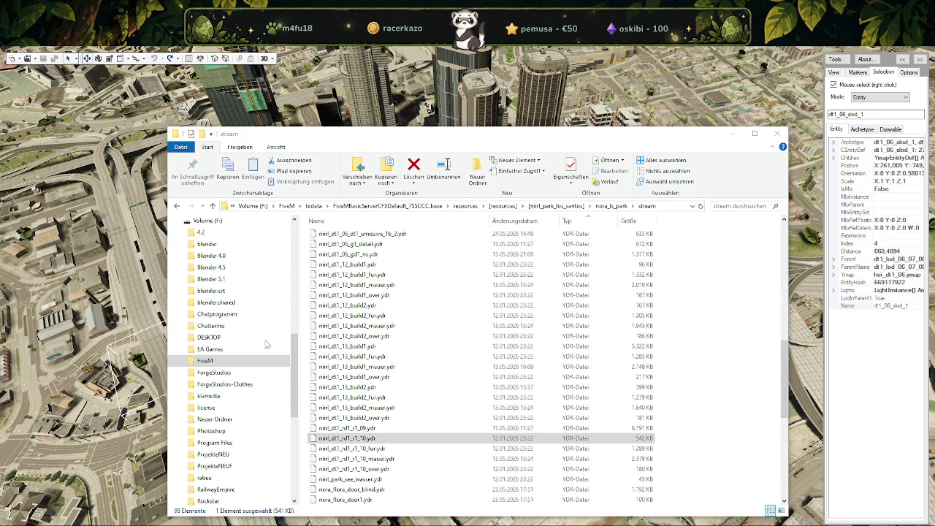
{"action": "left_click_drag", "start_coordinate": [245, 335], "coordinate": [263, 307]}
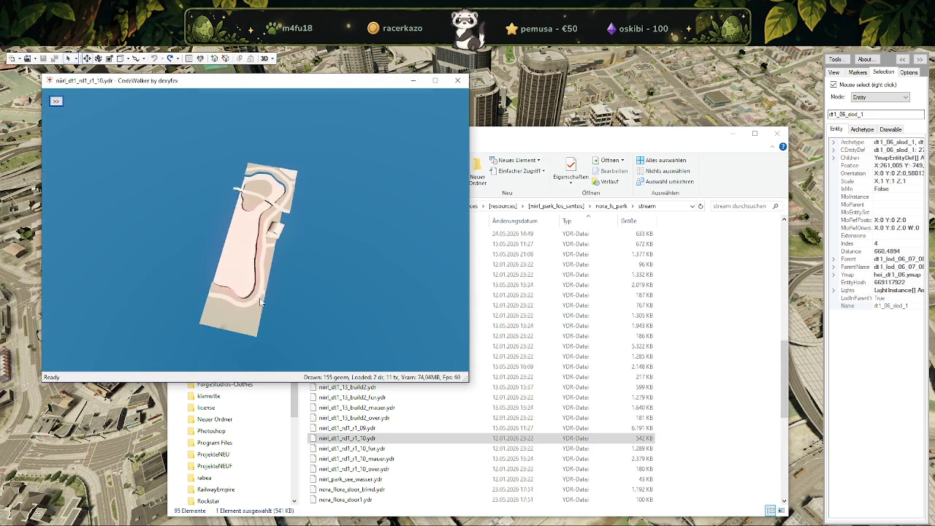
Create a strassenpark folder in ProjekteNEUF and set it as the texture export destination.
{"action": "left_click", "coordinate": [457, 80]}
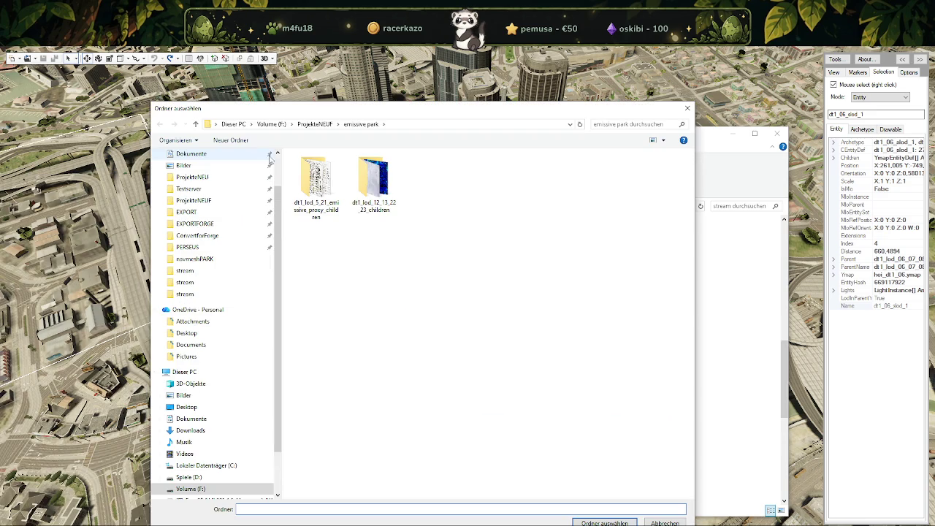
{"action": "left_click", "coordinate": [321, 126]}
{"action": "right_click", "coordinate": [594, 333]}
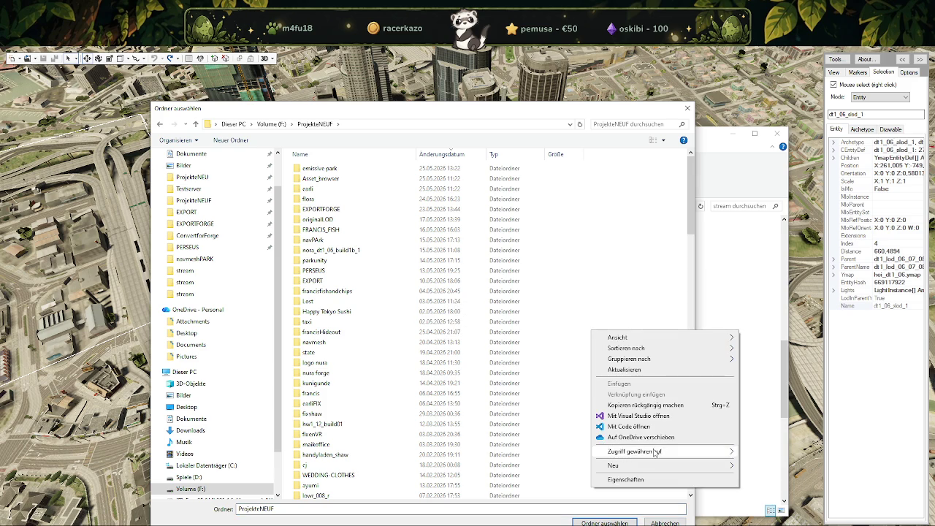
{"action": "left_click", "coordinate": [772, 358]}
{"action": "type", "text": "strassenpark"}
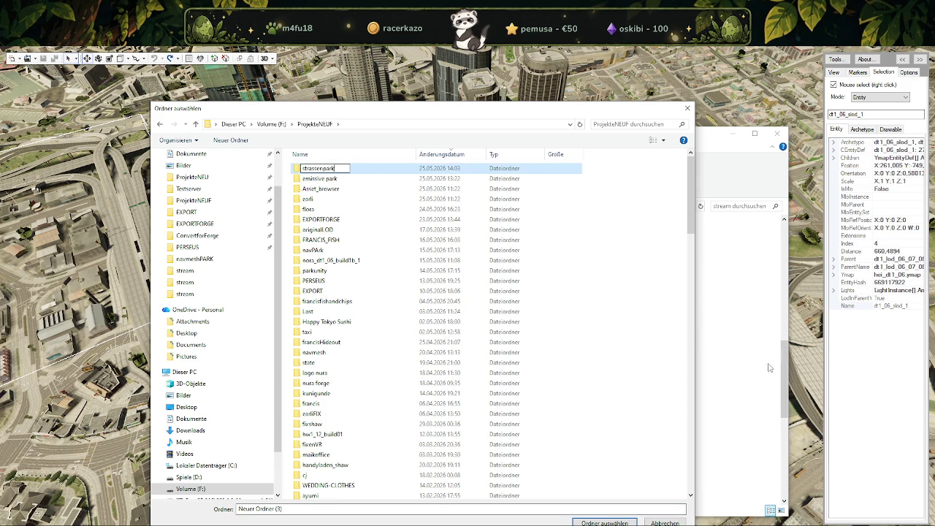
{"action": "key", "text": "Return"}
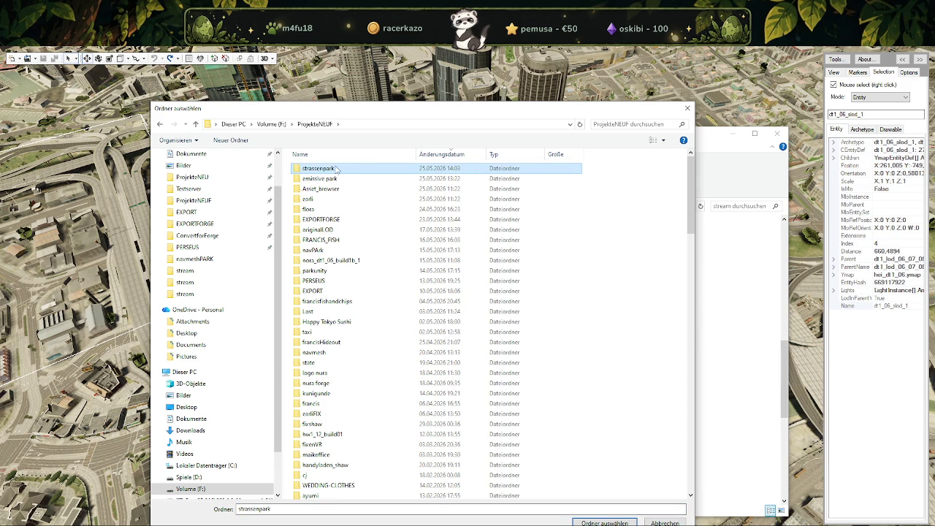
{"action": "double_click", "coordinate": [338, 169]}
{"action": "left_click", "coordinate": [596, 522]}
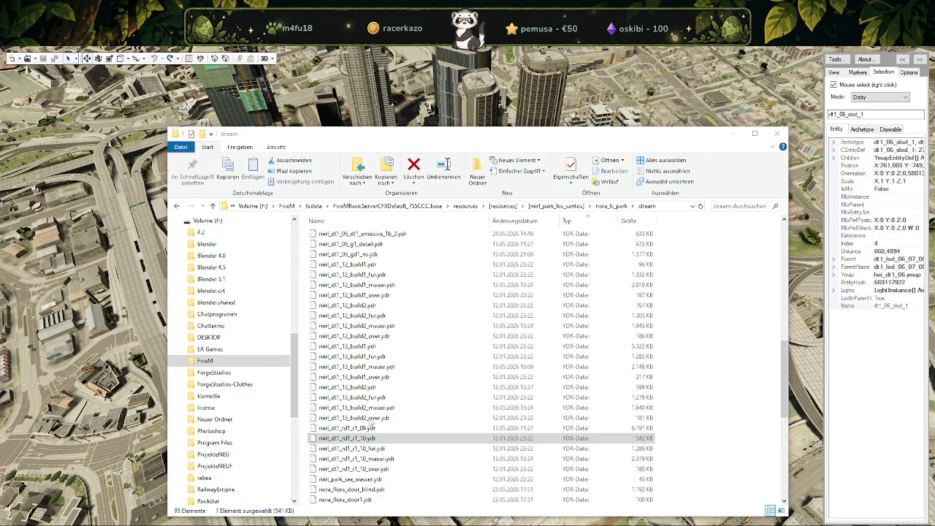
Export all textures of dt1_rd1_r1_07 (57) and the next road model to strassenpark.
{"action": "double_click", "coordinate": [347, 438]}
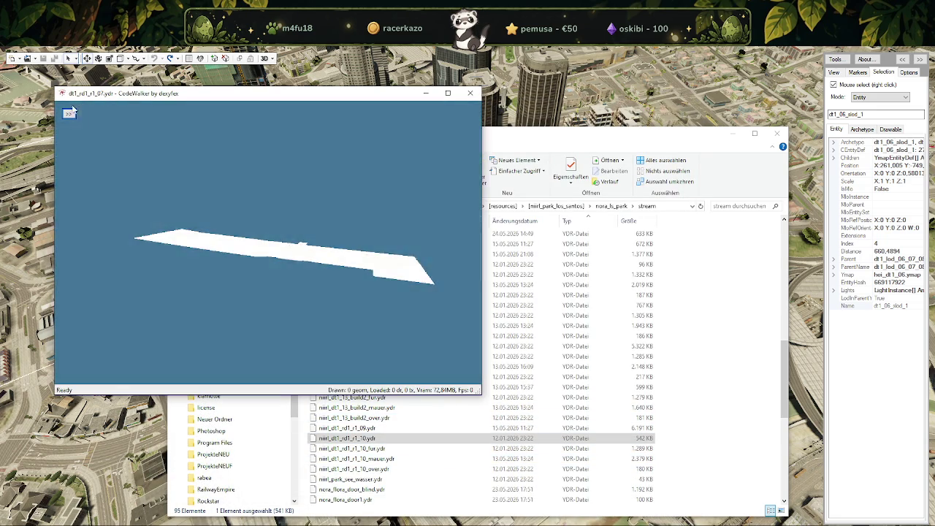
{"action": "left_click", "coordinate": [98, 127]}
{"action": "left_click", "coordinate": [89, 138]}
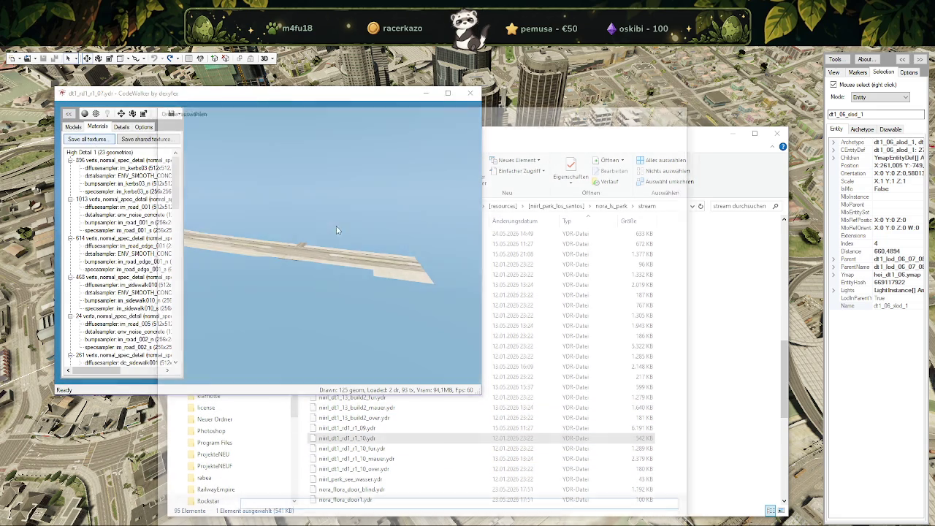
{"action": "left_click", "coordinate": [584, 520]}
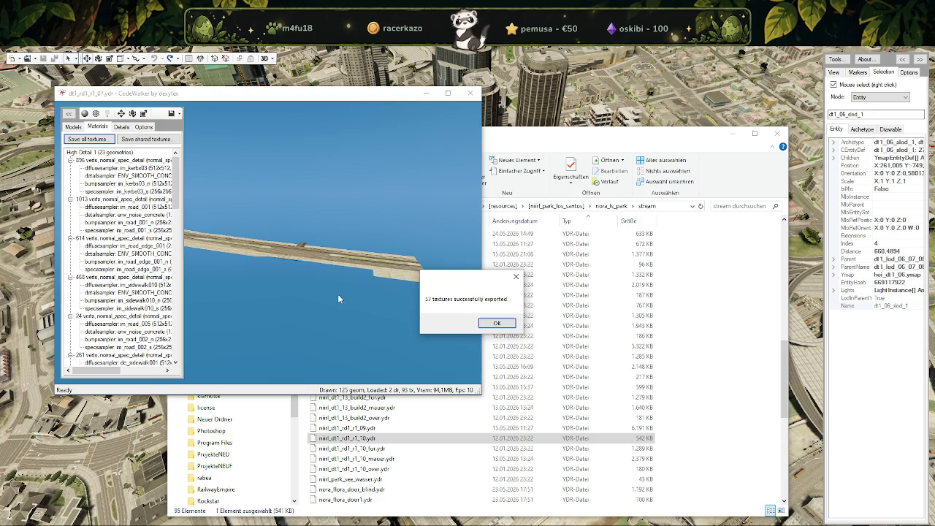
{"action": "left_click", "coordinate": [490, 326]}
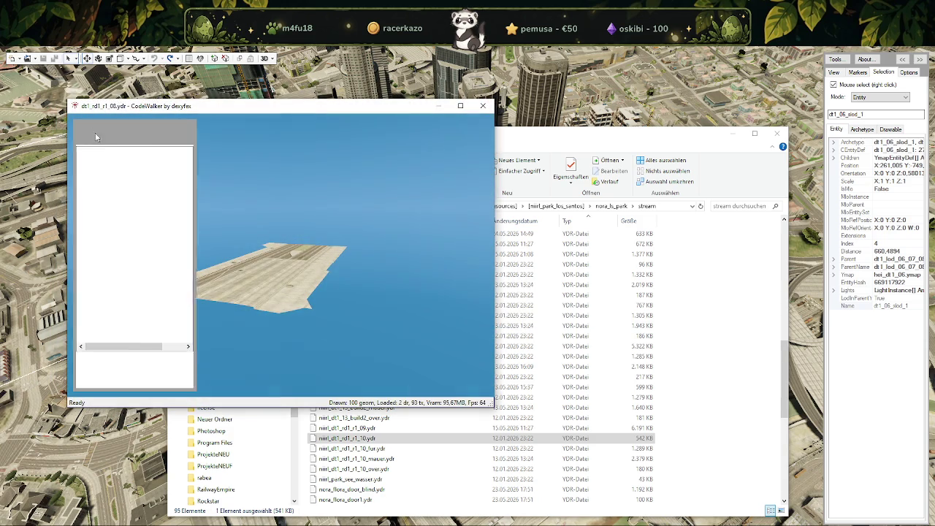
{"action": "left_click", "coordinate": [111, 139]}
{"action": "left_click", "coordinate": [108, 149]}
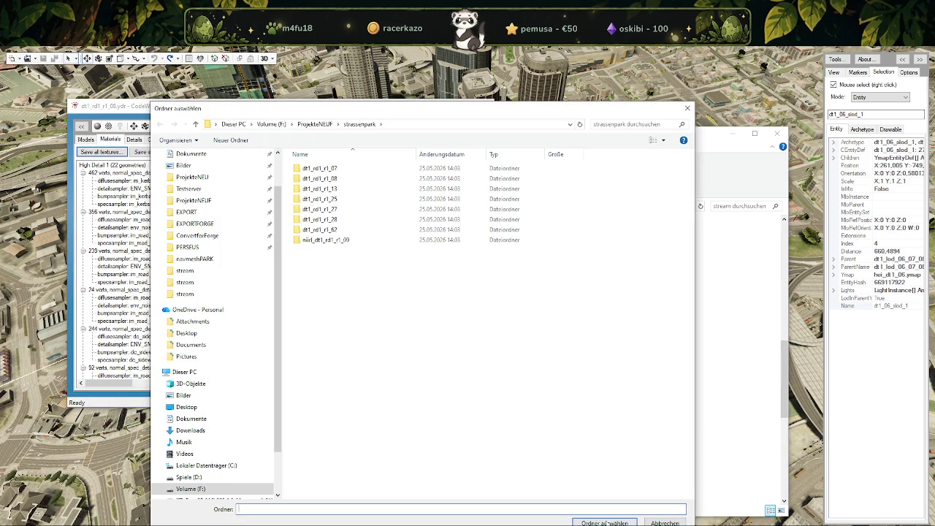
{"action": "left_click", "coordinate": [606, 519]}
{"action": "left_click", "coordinate": [501, 323]}
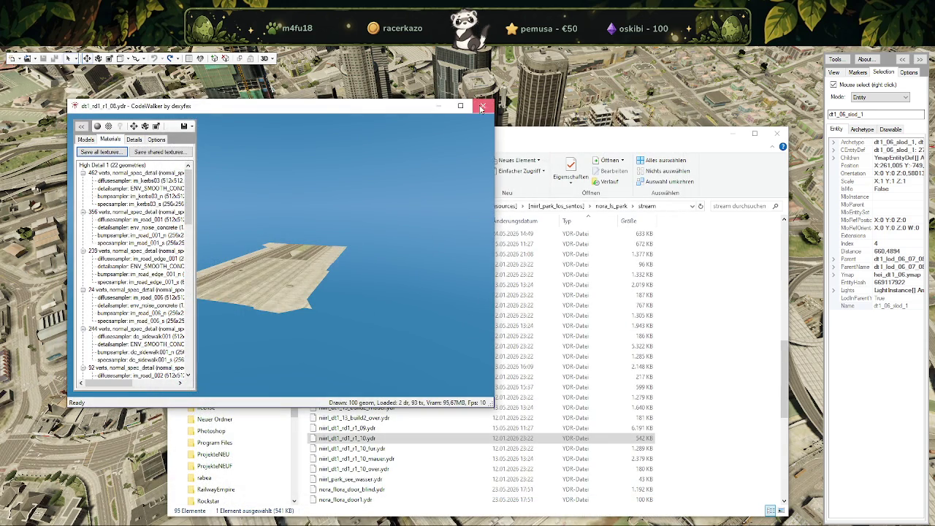
{"action": "left_click", "coordinate": [483, 106]}
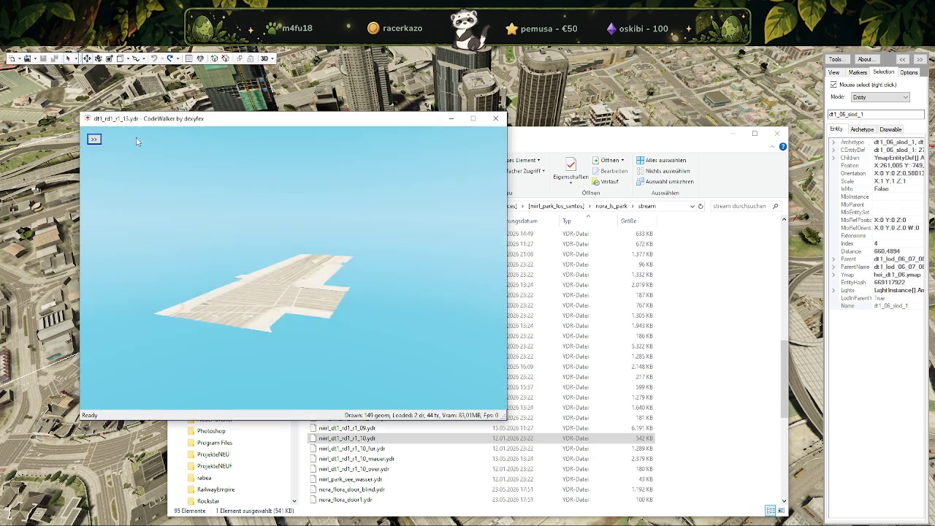
Export all textures of dt1_rd1_r1_13 and dt1_rd1_r1_25 to strassenpark.
{"action": "left_click", "coordinate": [94, 139]}
{"action": "left_click", "coordinate": [113, 165]}
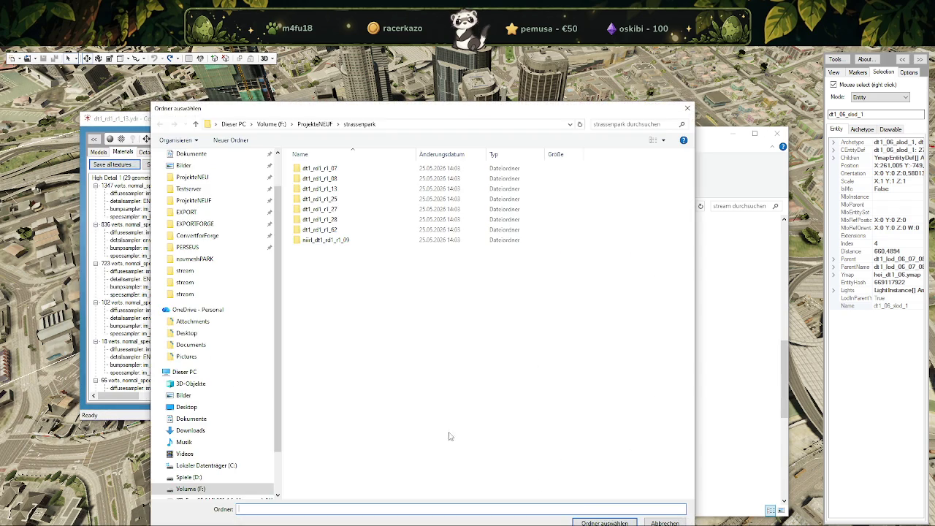
{"action": "left_click", "coordinate": [604, 523]}
{"action": "left_click", "coordinate": [497, 323]}
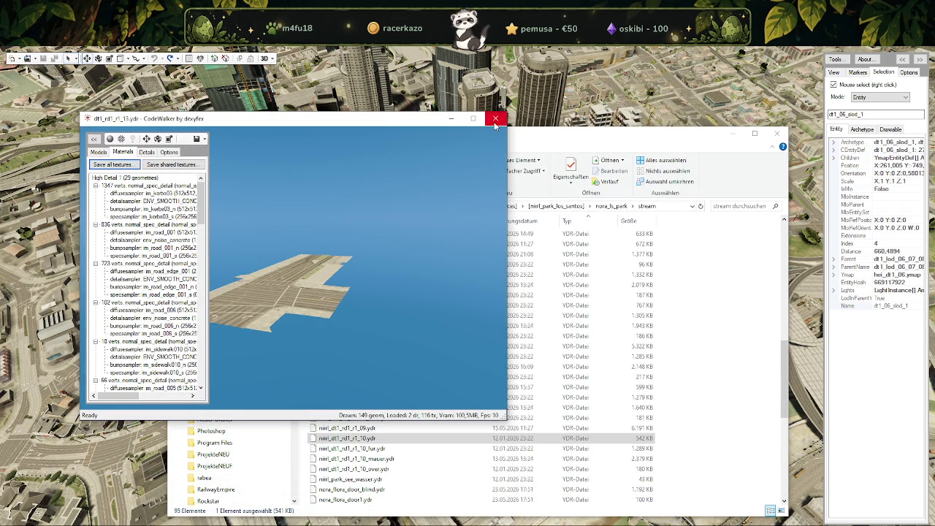
{"action": "key", "text": "alt+F4"}
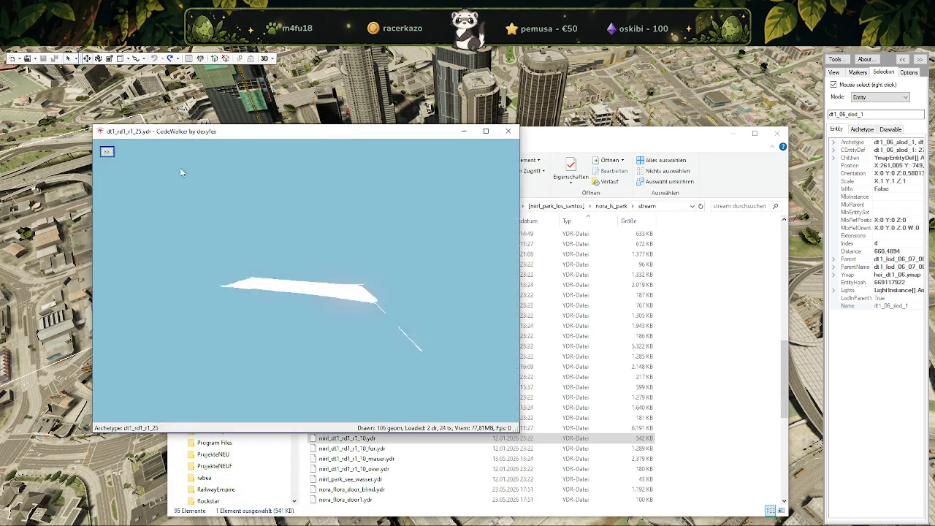
{"action": "left_click", "coordinate": [135, 165]}
{"action": "left_click", "coordinate": [126, 178]}
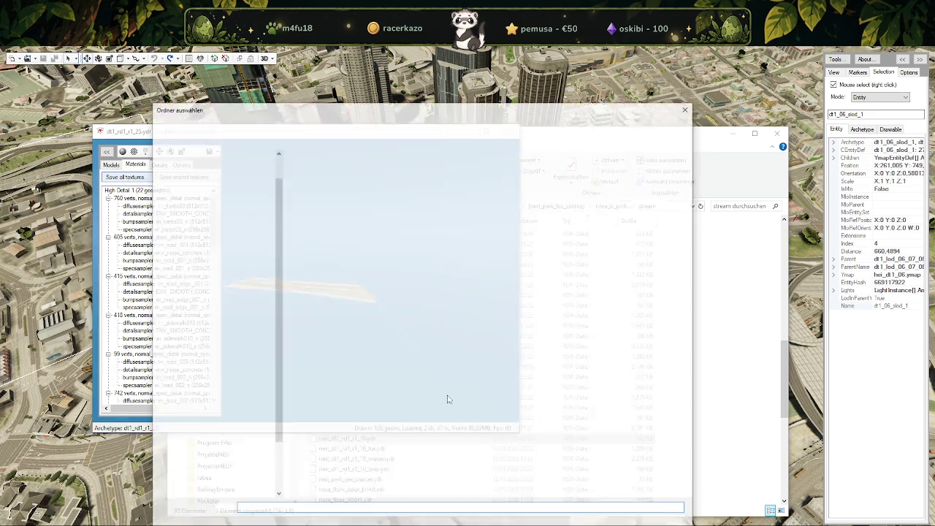
{"action": "left_click", "coordinate": [601, 522]}
{"action": "left_click", "coordinate": [484, 326]}
{"action": "left_click", "coordinate": [507, 131]}
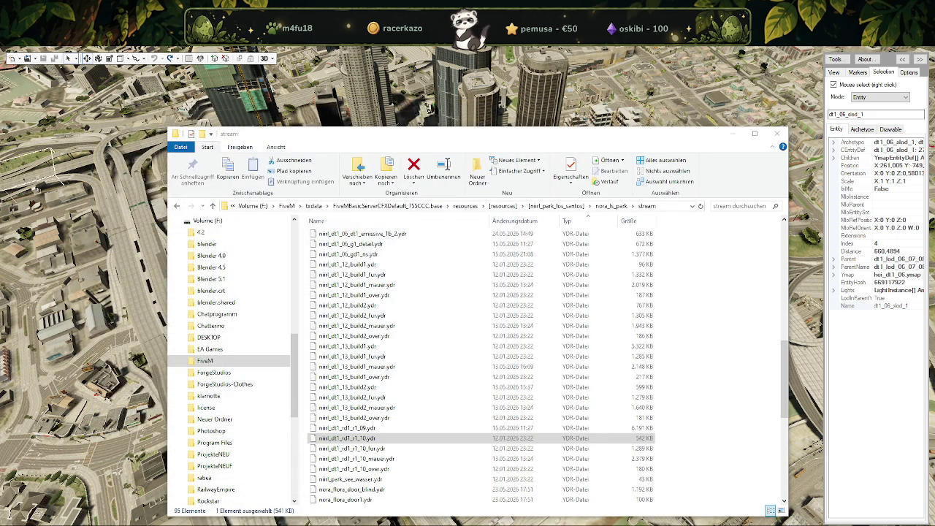
Export all textures of dt1_rd1_r1_27 and dt1_rd1_r1_28 (69 textures) to strassenpark.
{"action": "key", "text": "Return"}
{"action": "left_click", "coordinate": [119, 164]}
{"action": "left_click", "coordinate": [149, 177]}
{"action": "left_click", "coordinate": [139, 190]}
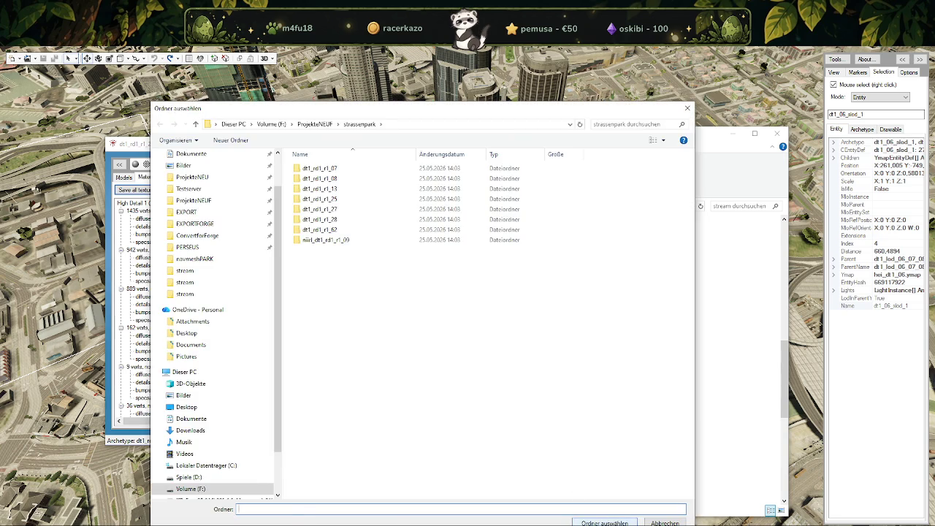
{"action": "key", "text": "Return"}
{"action": "left_click", "coordinate": [497, 327]}
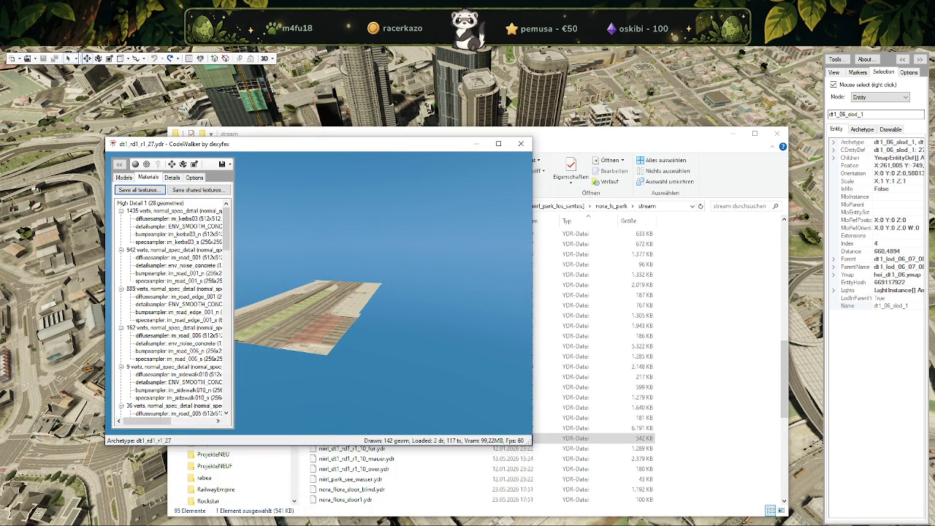
{"action": "key", "text": "alt+F4"}
{"action": "key", "text": "Return"}
{"action": "left_click", "coordinate": [161, 190]}
{"action": "left_click", "coordinate": [155, 204]}
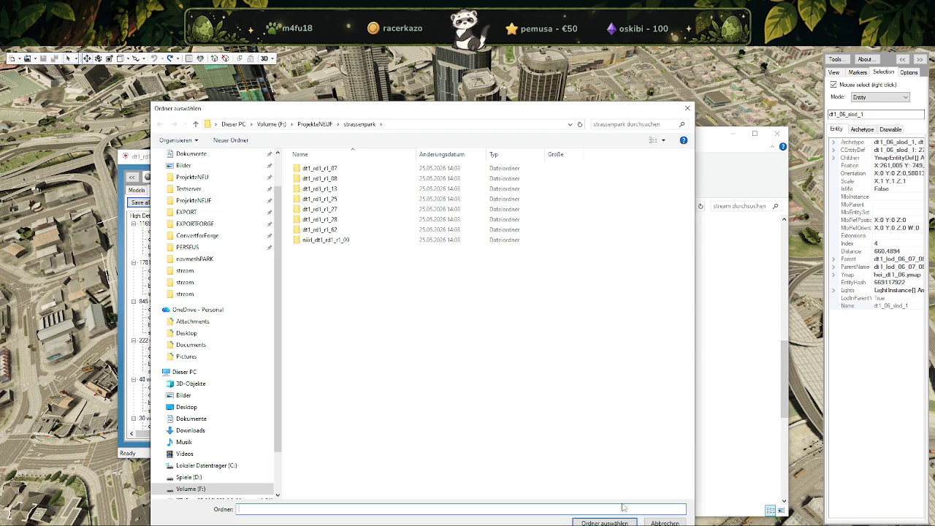
{"action": "key", "text": "Return"}
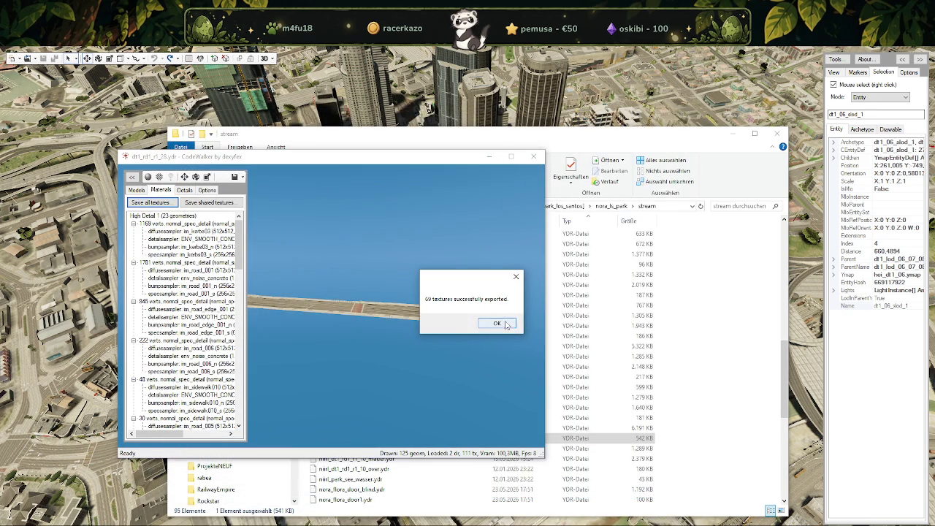
{"action": "left_click", "coordinate": [497, 324]}
{"action": "key", "text": "alt+F4"}
Export all textures of the next road model (83) and dt1_rd1_r1_62 to strassenpark.
{"action": "key", "text": "Return"}
{"action": "left_click", "coordinate": [60, 89]}
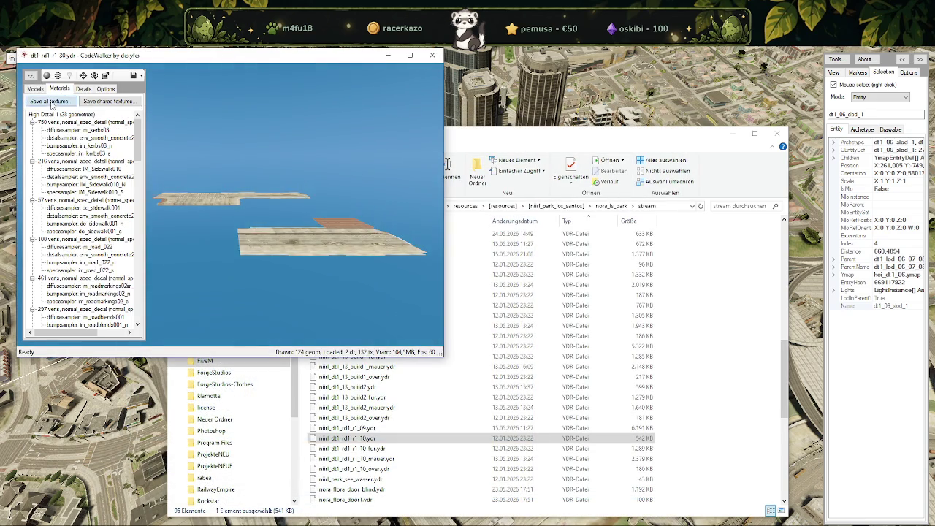
{"action": "left_click", "coordinate": [49, 101]}
{"action": "key", "text": "Return"}
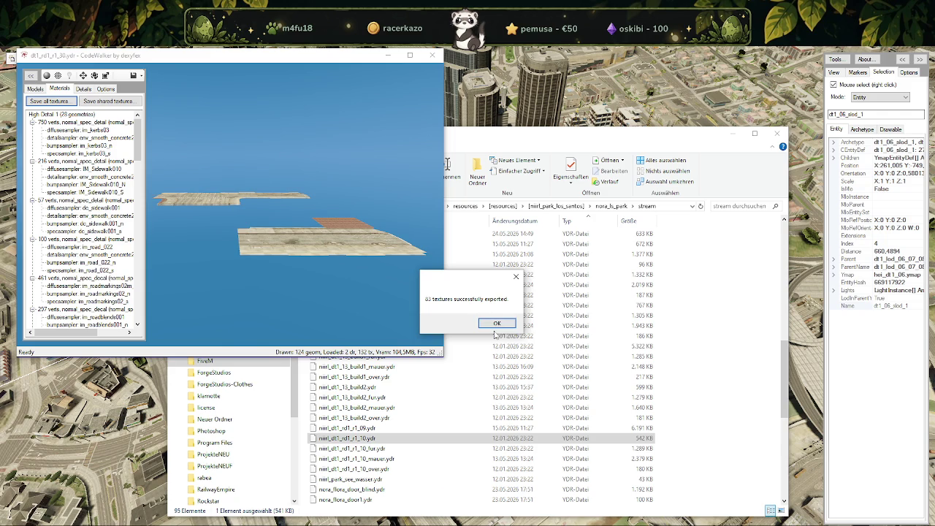
{"action": "left_click", "coordinate": [497, 323]}
{"action": "left_click", "coordinate": [432, 55]}
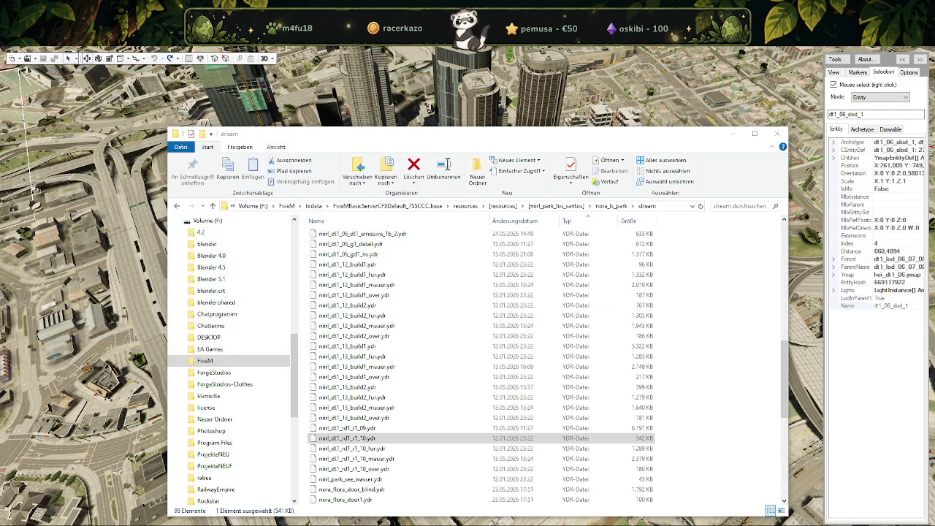
{"action": "key", "text": "Return"}
{"action": "left_click", "coordinate": [73, 100]}
{"action": "left_click", "coordinate": [62, 114]}
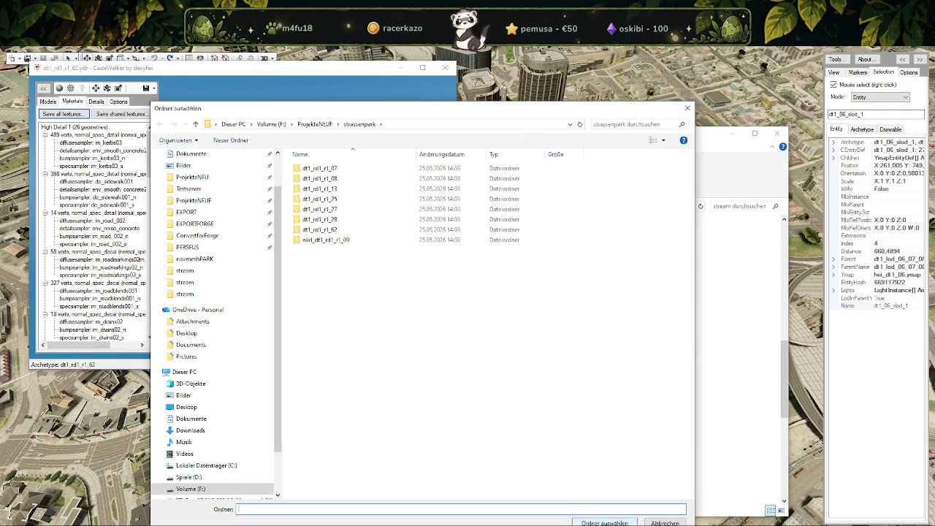
{"action": "left_click", "coordinate": [604, 523]}
{"action": "left_click", "coordinate": [497, 326]}
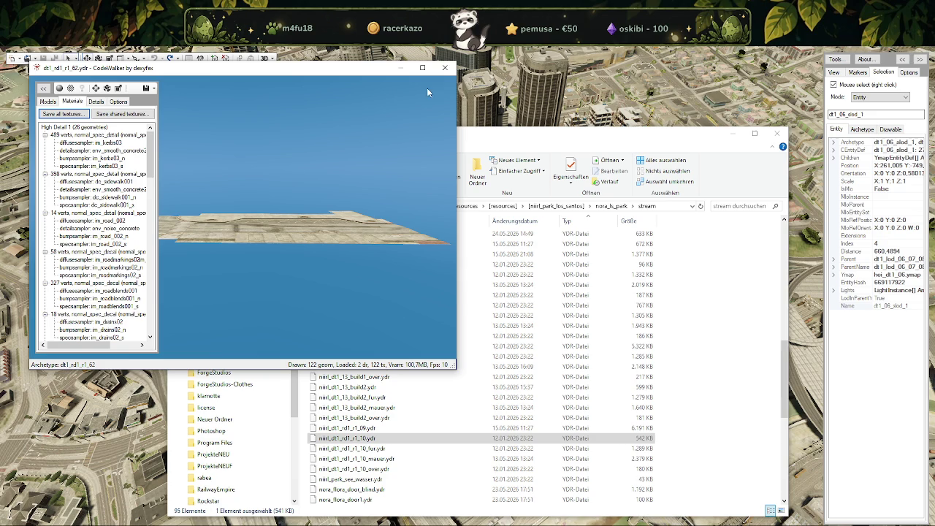
{"action": "left_click", "coordinate": [445, 68]}
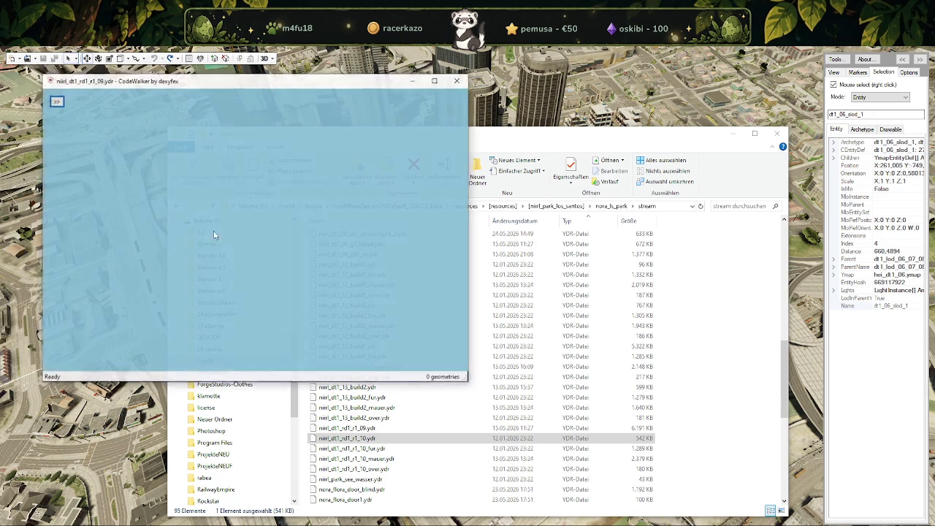
Export the 80 textures of nirrl_dt1_rd1_r1_09 to strassenpark and close the viewer.
{"action": "left_click", "coordinate": [56, 101]}
{"action": "left_click", "coordinate": [76, 127]}
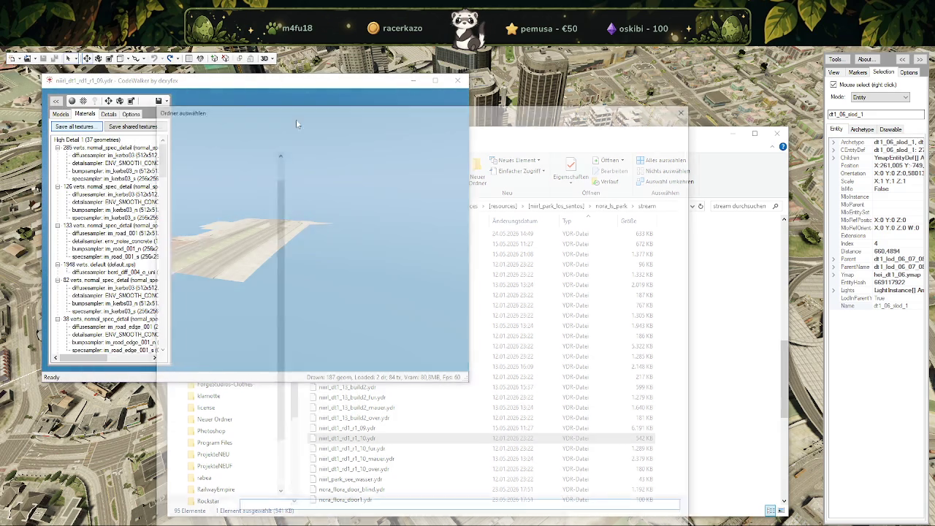
{"action": "left_click", "coordinate": [590, 521]}
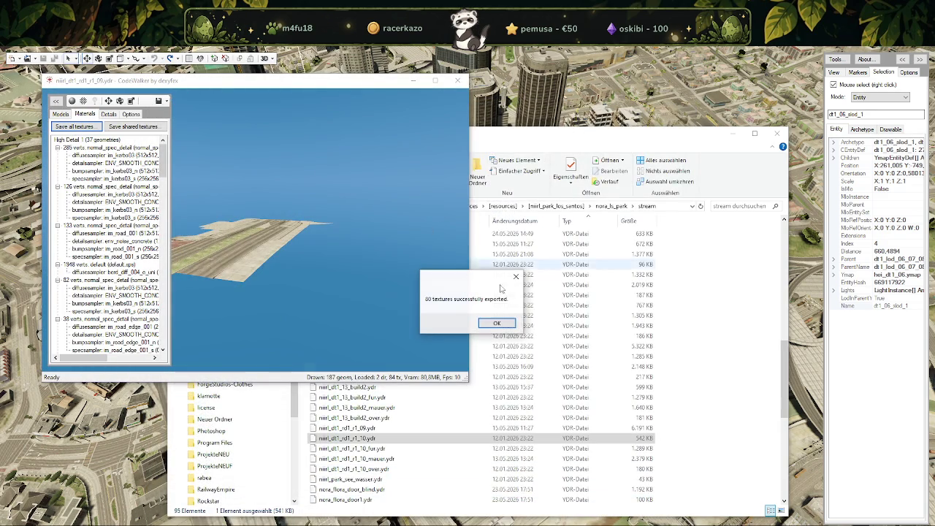
{"action": "left_click", "coordinate": [497, 322]}
{"action": "left_click", "coordinate": [456, 82]}
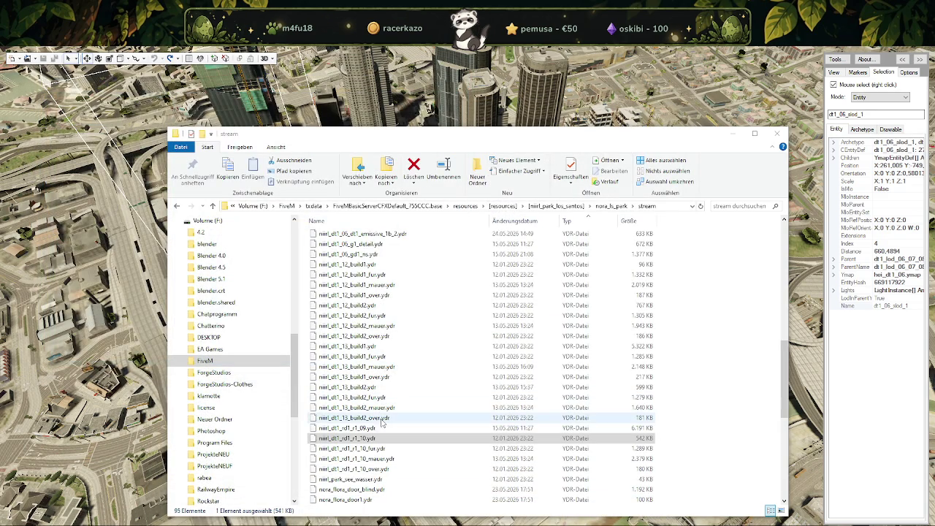
Sort the stream files by type, try opening hei_dt1_rd1_long_1, then return to CodeWalker's world view.
{"action": "left_click", "coordinate": [584, 223]}
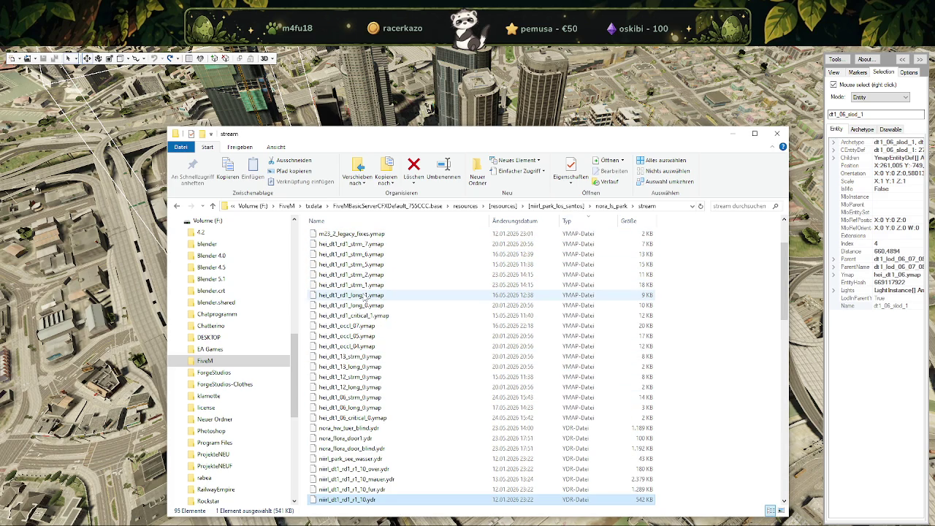
{"action": "double_click", "coordinate": [364, 295]}
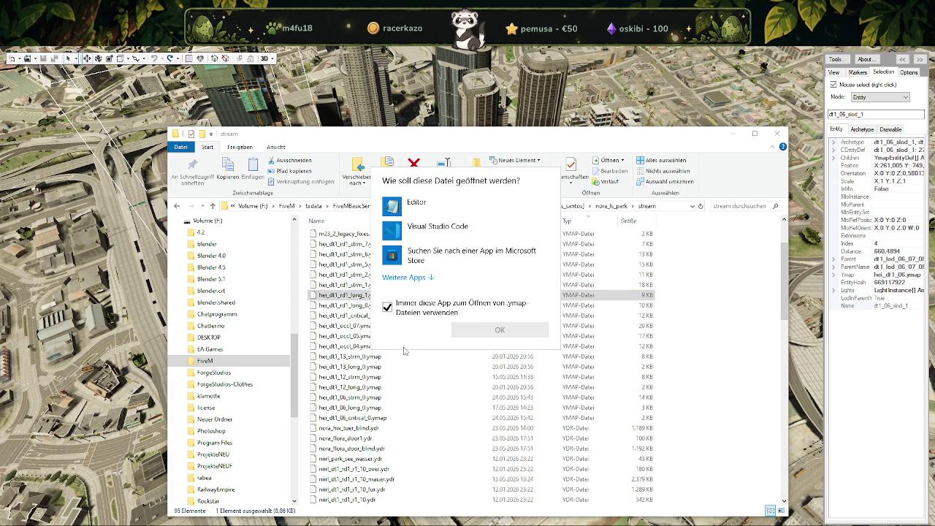
{"action": "key", "text": "Escape"}
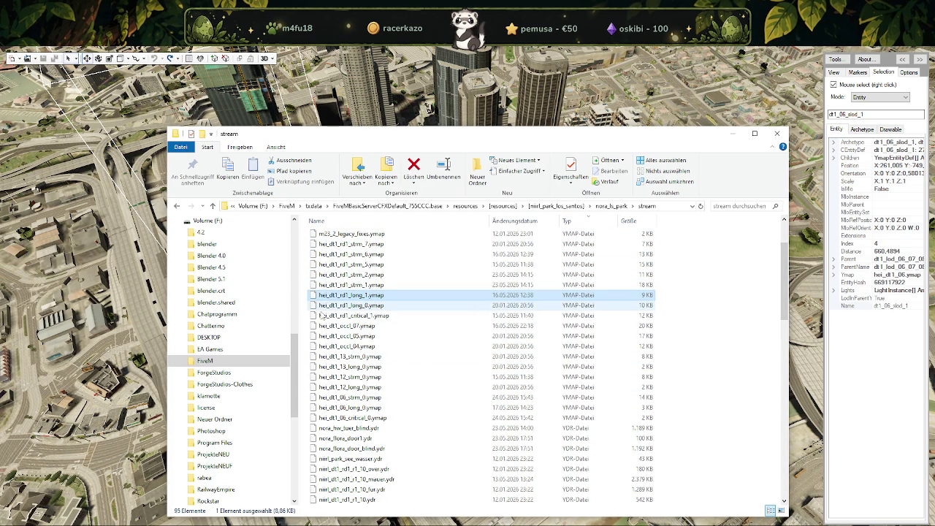
{"action": "left_click", "coordinate": [109, 219]}
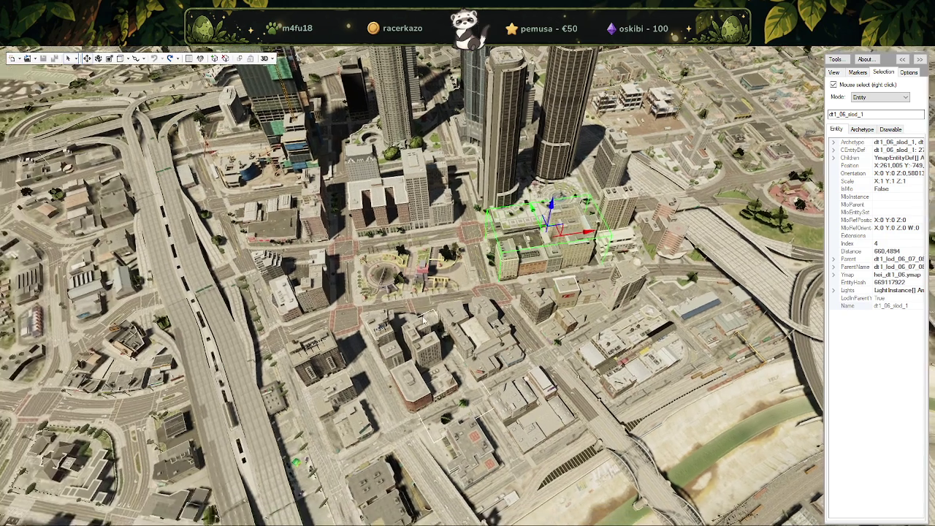
{"action": "scroll", "coordinate": [424, 320], "scroll_direction": "up", "scroll_amount": 3}
{"action": "scroll", "coordinate": [425, 321], "scroll_direction": "up", "scroll_amount": 3}
{"action": "scroll", "coordinate": [428, 322], "scroll_direction": "up", "scroll_amount": 3}
{"action": "scroll", "coordinate": [430, 323], "scroll_direction": "up", "scroll_amount": 3}
{"action": "scroll", "coordinate": [439, 307], "scroll_direction": "up", "scroll_amount": 3}
{"action": "scroll", "coordinate": [453, 278], "scroll_direction": "up", "scroll_amount": 3}
{"action": "scroll", "coordinate": [472, 241], "scroll_direction": "up", "scroll_amount": 2}
Select the dt1_13 entities around the plaza and hide the dt1_13_build2 plaza model.
{"action": "right_click", "coordinate": [468, 241]}
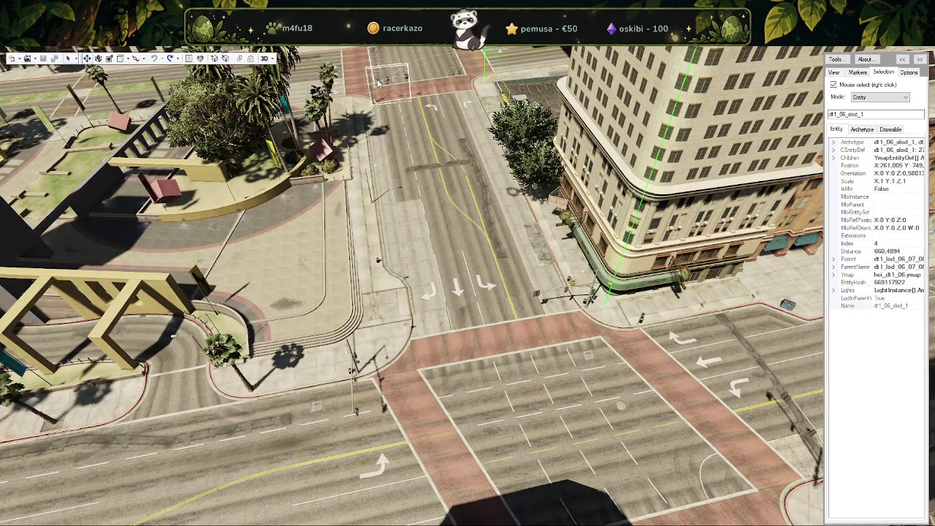
{"action": "scroll", "coordinate": [465, 246], "scroll_direction": "down", "scroll_amount": 5}
{"action": "scroll", "coordinate": [439, 219], "scroll_direction": "down", "scroll_amount": 2}
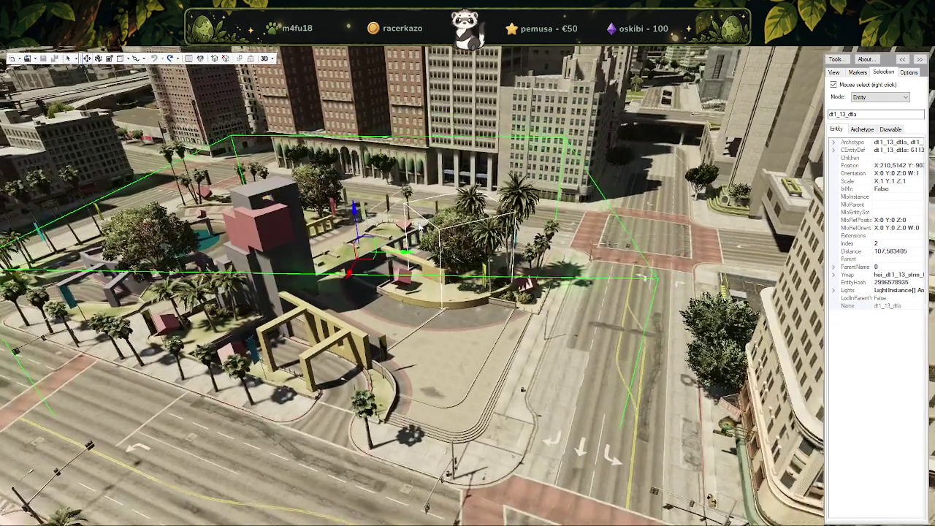
{"action": "right_click", "coordinate": [361, 213]}
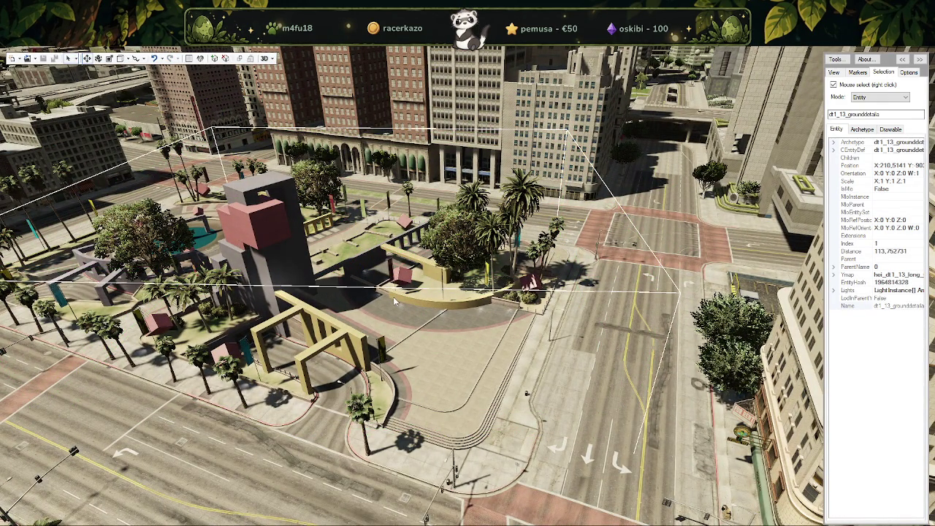
{"action": "right_click", "coordinate": [358, 265]}
{"action": "key", "text": "Delete"}
Select the road LOD entity under the plaza, test-move it, and undo the move.
{"action": "right_click", "coordinate": [579, 381]}
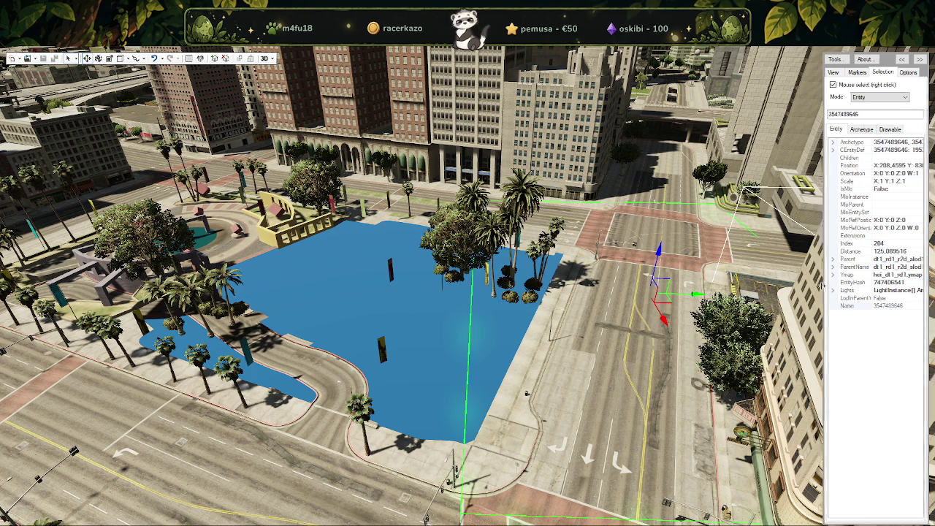
{"action": "left_click_drag", "start_coordinate": [826, 287], "coordinate": [785, 287]}
{"action": "left_click_drag", "start_coordinate": [657, 234], "coordinate": [650, 259]}
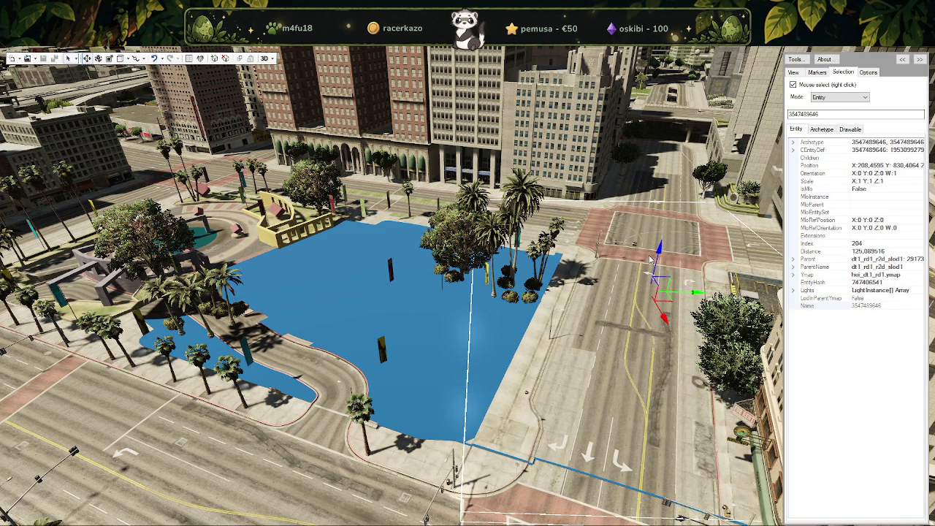
{"action": "key", "text": "ctrl+z"}
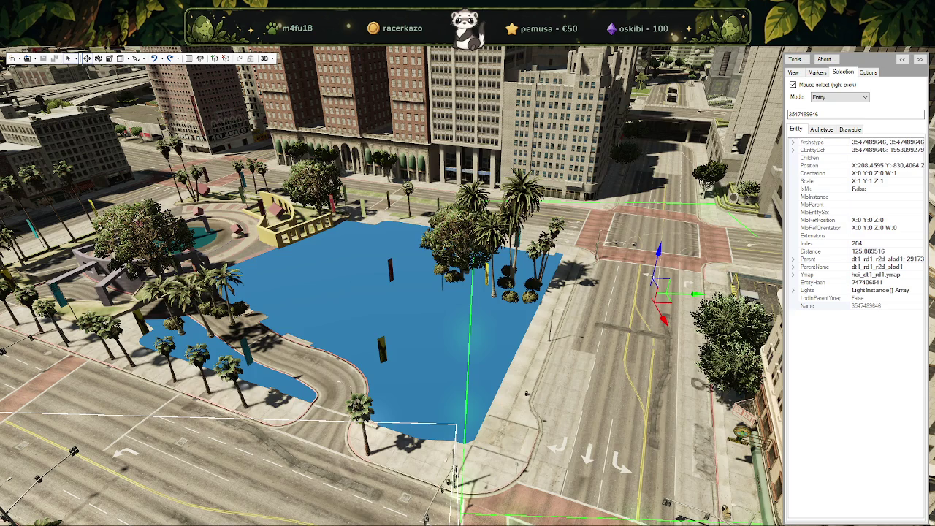
{"action": "key", "text": "alt+Tab"}
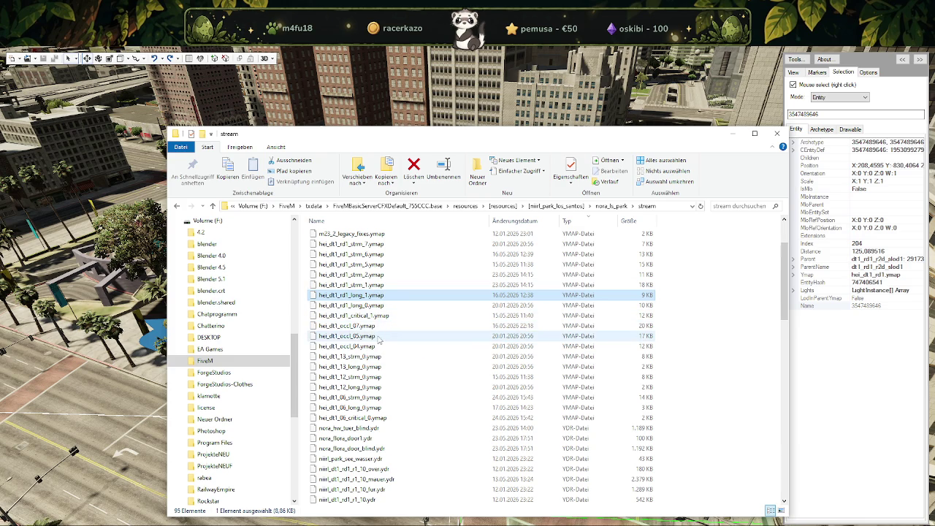
Open nora_ls_park_lod\stream, sort it by type, and select hei_dt1_rd1.ymap.
{"action": "scroll", "coordinate": [380, 336], "scroll_direction": "down", "scroll_amount": 2}
{"action": "scroll", "coordinate": [379, 336], "scroll_direction": "down", "scroll_amount": 3}
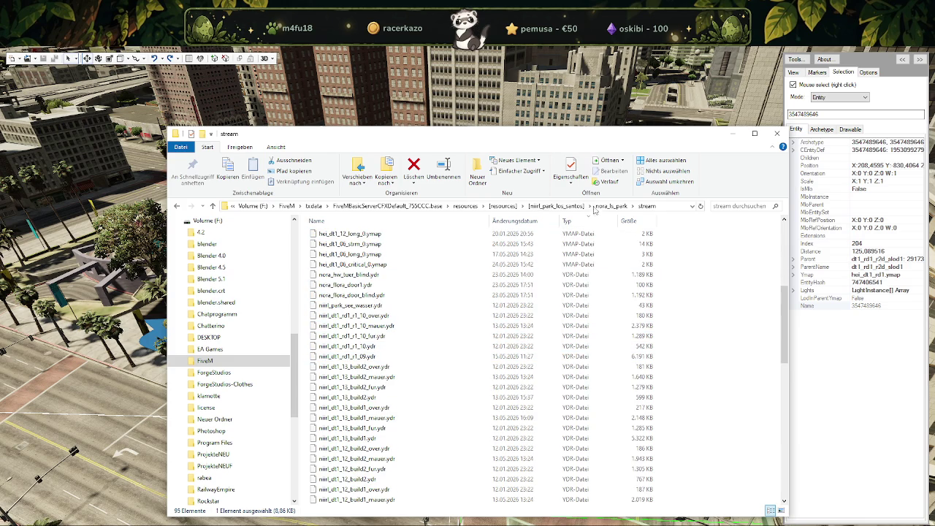
{"action": "left_click", "coordinate": [605, 206]}
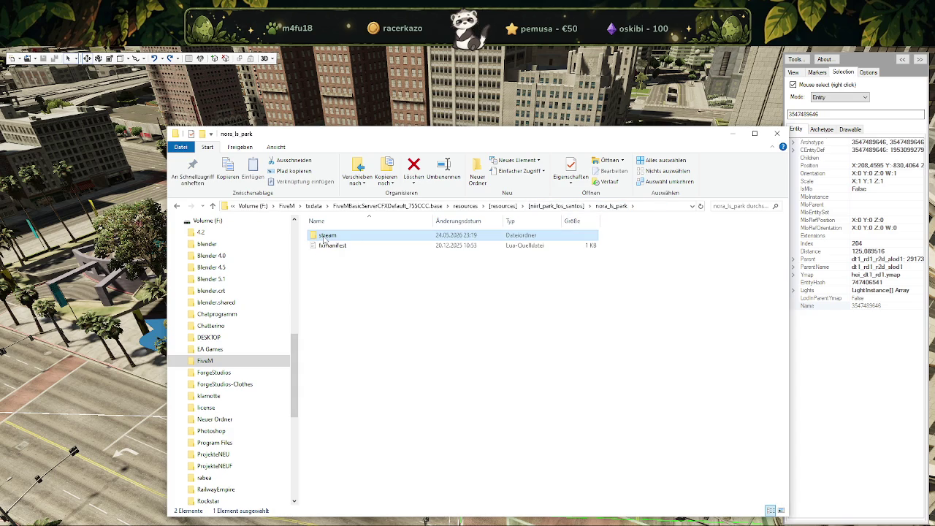
{"action": "left_click", "coordinate": [563, 206]}
{"action": "key", "text": "Down"}
{"action": "key", "text": "Down"}
{"action": "key", "text": "Down"}
{"action": "key", "text": "Return"}
{"action": "double_click", "coordinate": [326, 235]}
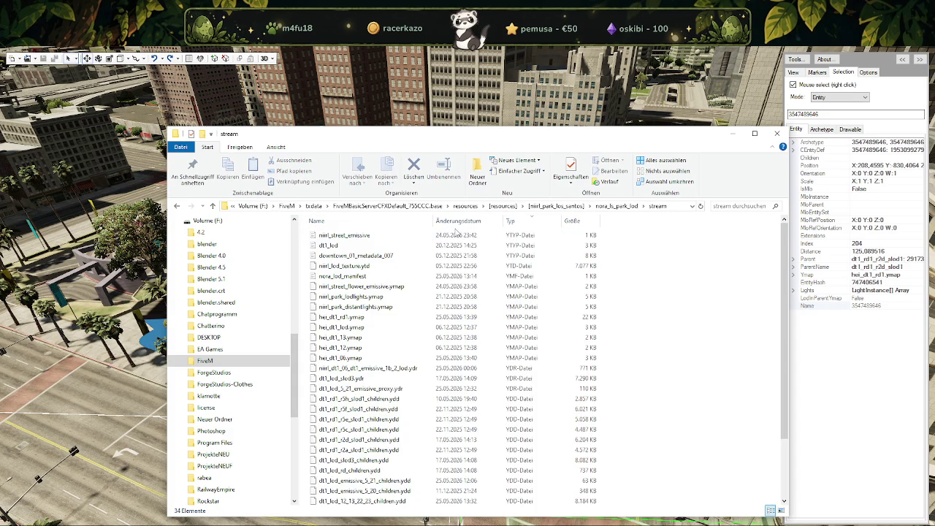
{"action": "left_click", "coordinate": [523, 221]}
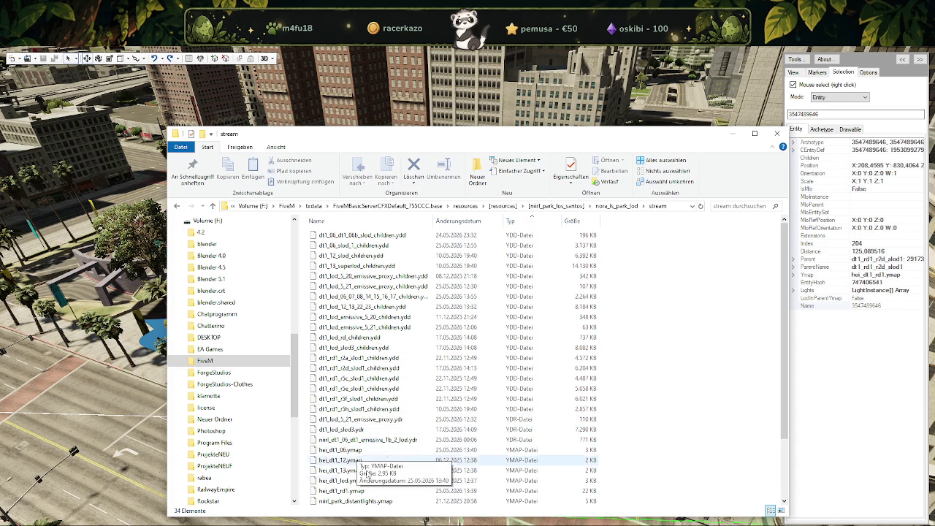
{"action": "left_click", "coordinate": [348, 492]}
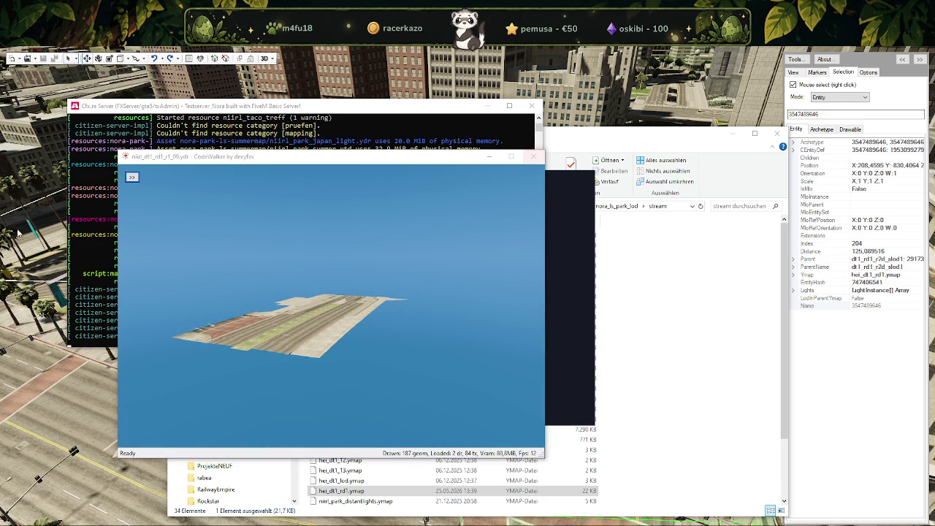
{"action": "left_click", "coordinate": [537, 156]}
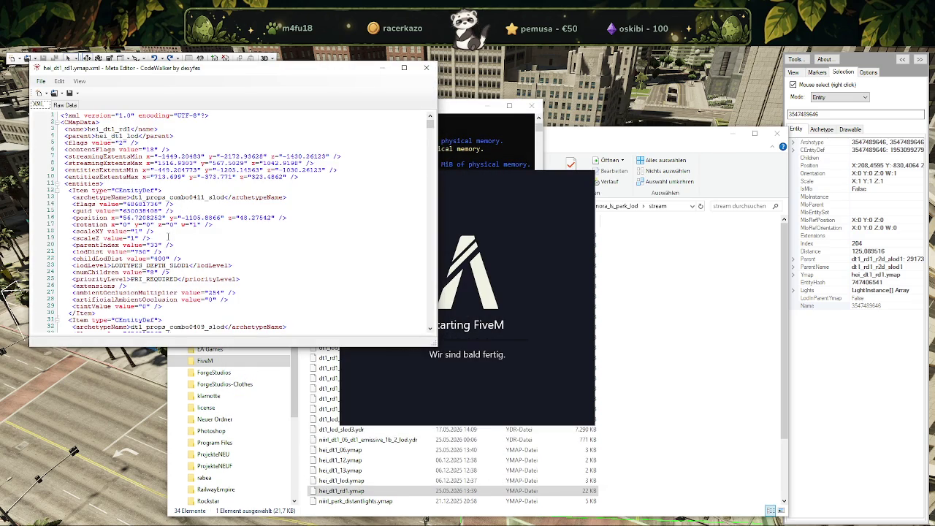
Search the hei_dt1_rd1.ymap XML for the r1_09 road entries.
{"action": "key", "text": "ctrl+f"}
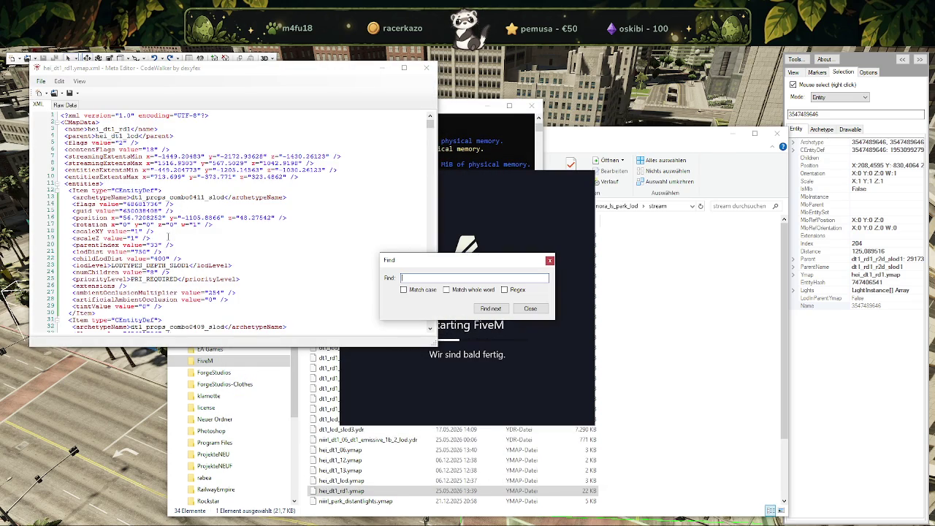
{"action": "type", "text": "r1_09"}
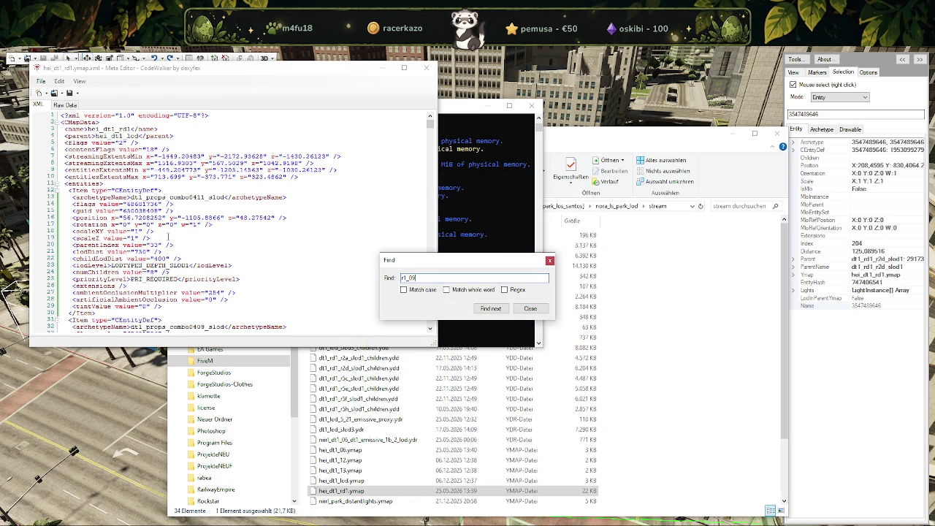
Close the ymap XML, fly to dt1_rd1_r1_09, test-move it north, then undo.
{"action": "left_click", "coordinate": [550, 261]}
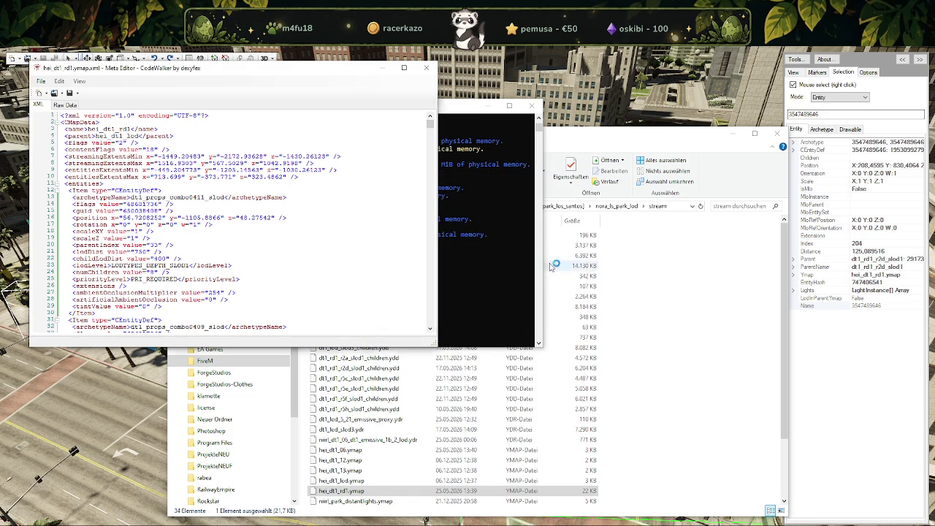
{"action": "left_click", "coordinate": [429, 71]}
{"action": "left_click", "coordinate": [523, 319]}
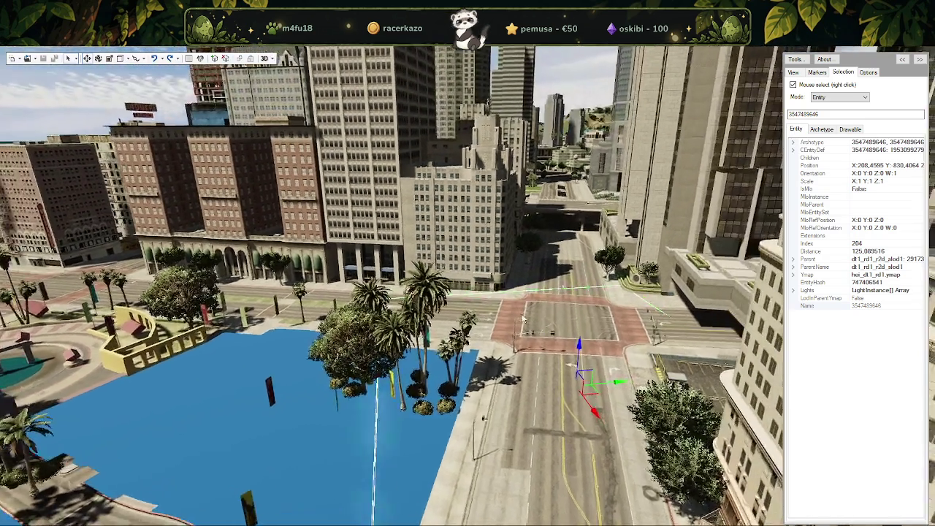
{"action": "left_click_drag", "start_coordinate": [523, 320], "coordinate": [669, 401]}
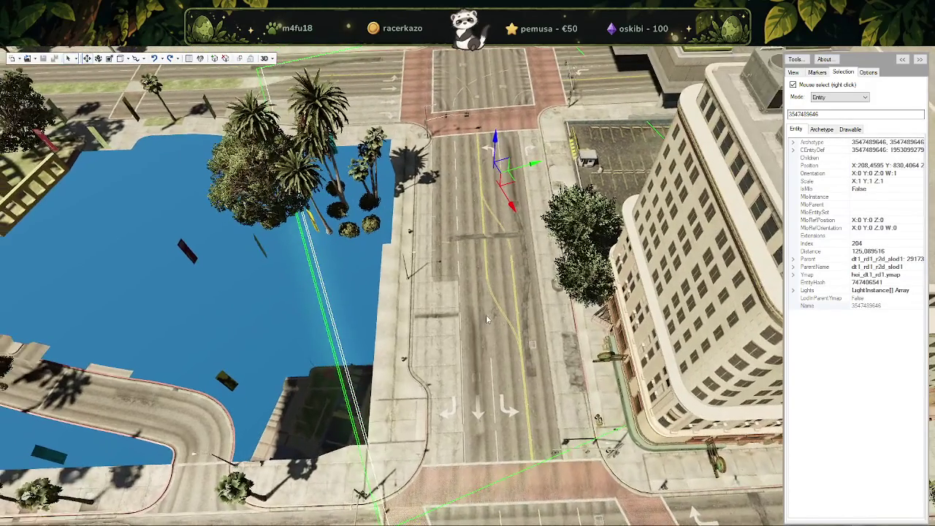
{"action": "left_click_drag", "start_coordinate": [669, 400], "coordinate": [486, 311]}
{"action": "right_click", "coordinate": [486, 305]}
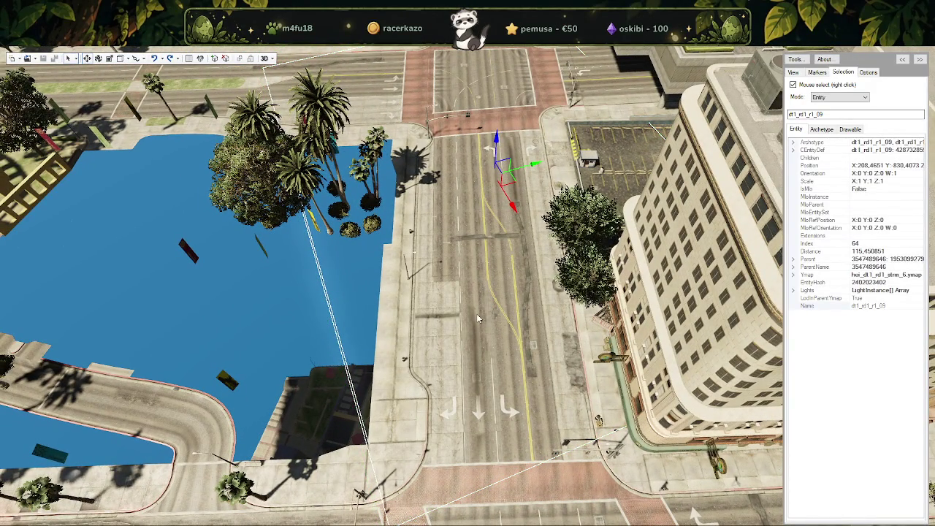
{"action": "left_click_drag", "start_coordinate": [490, 203], "coordinate": [494, 129]}
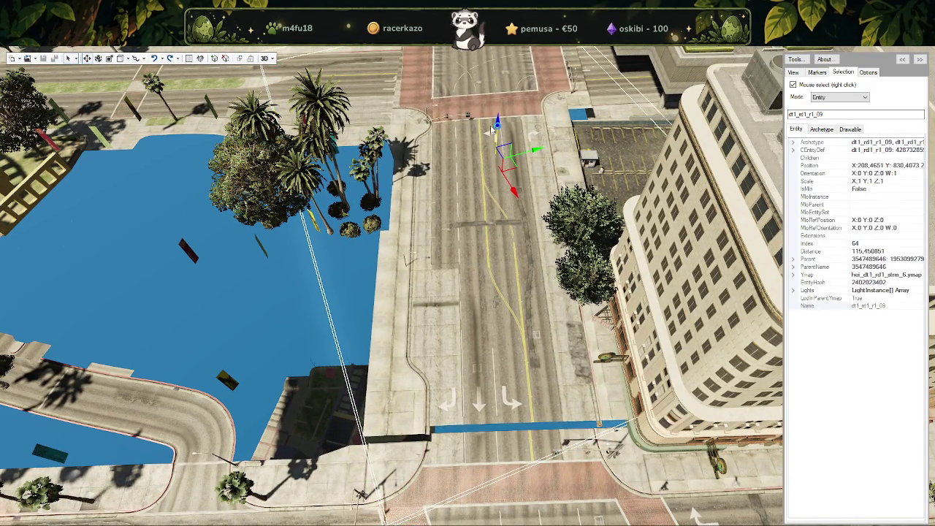
{"action": "key", "text": "ctrl+z"}
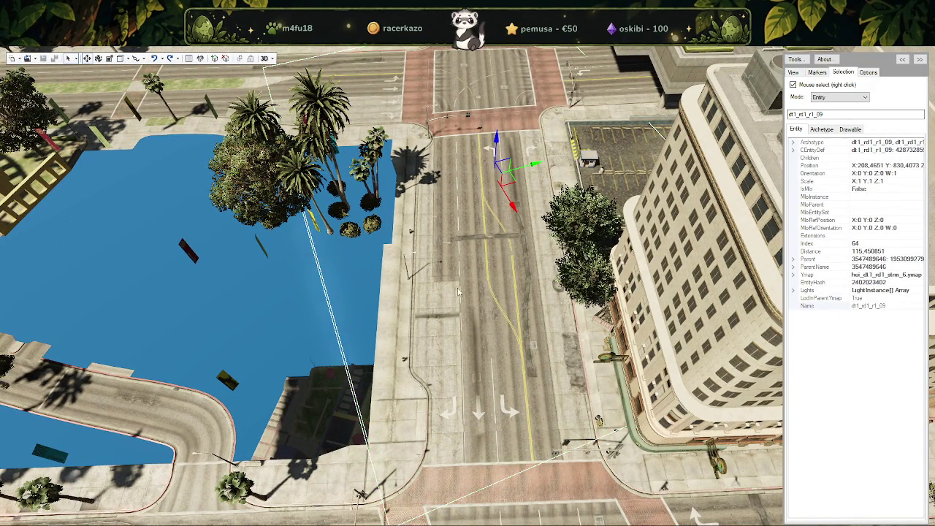
{"action": "key", "text": "alt+Tab"}
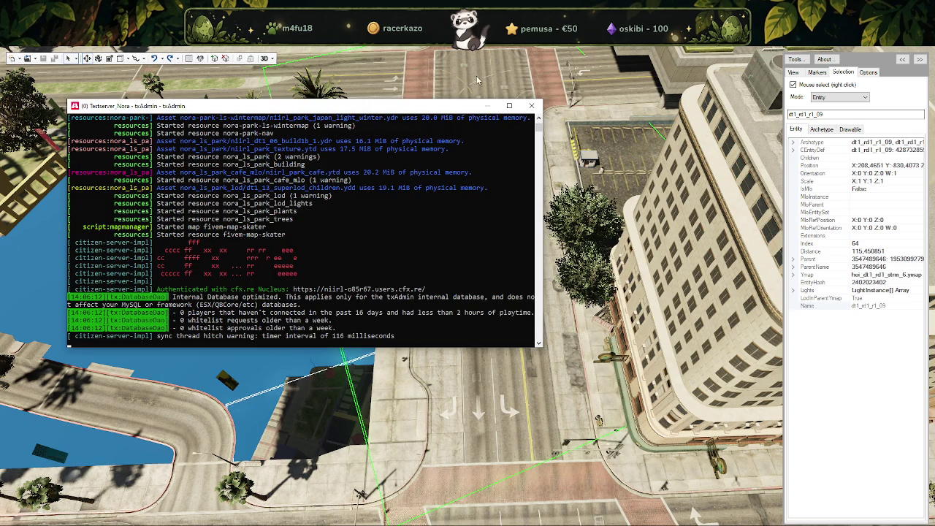
Close the txAdmin console and quit FiveM with Zurück zum Desktop.
{"action": "left_click", "coordinate": [532, 105]}
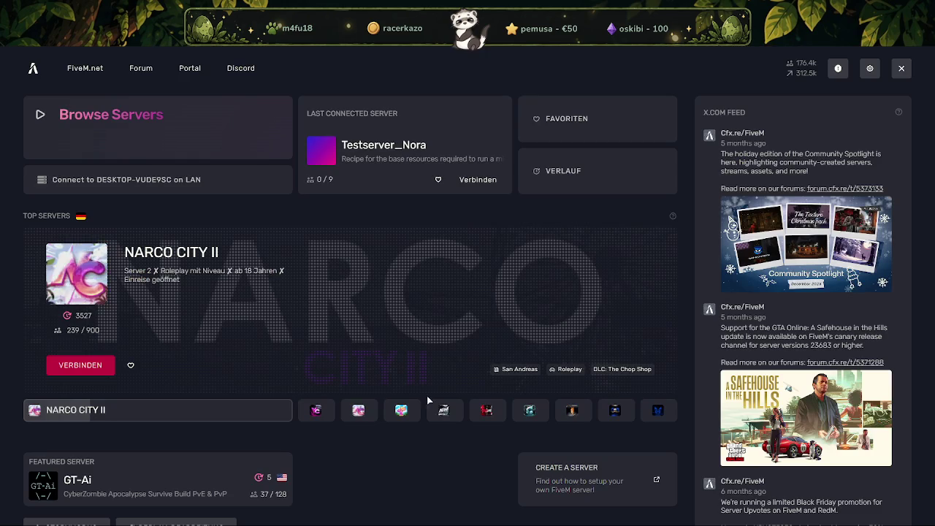
{"action": "key", "text": "Escape"}
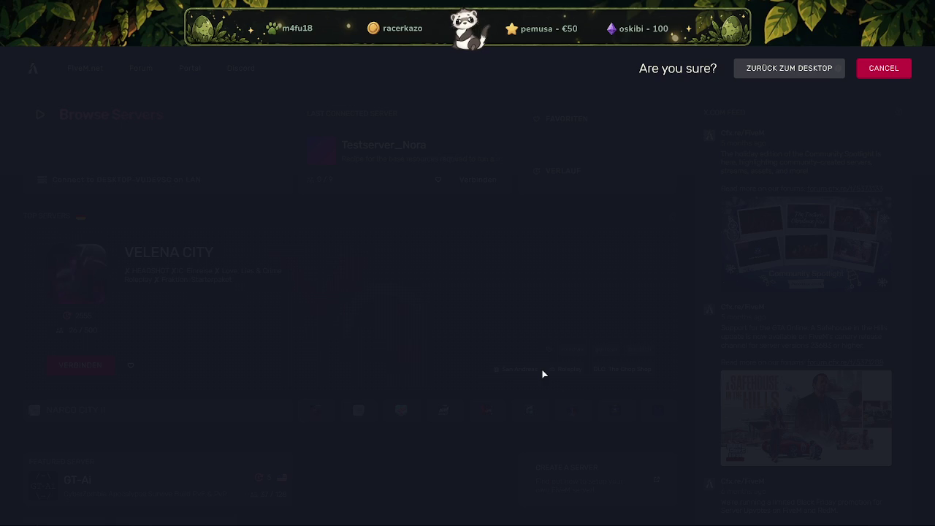
{"action": "left_click", "coordinate": [810, 66]}
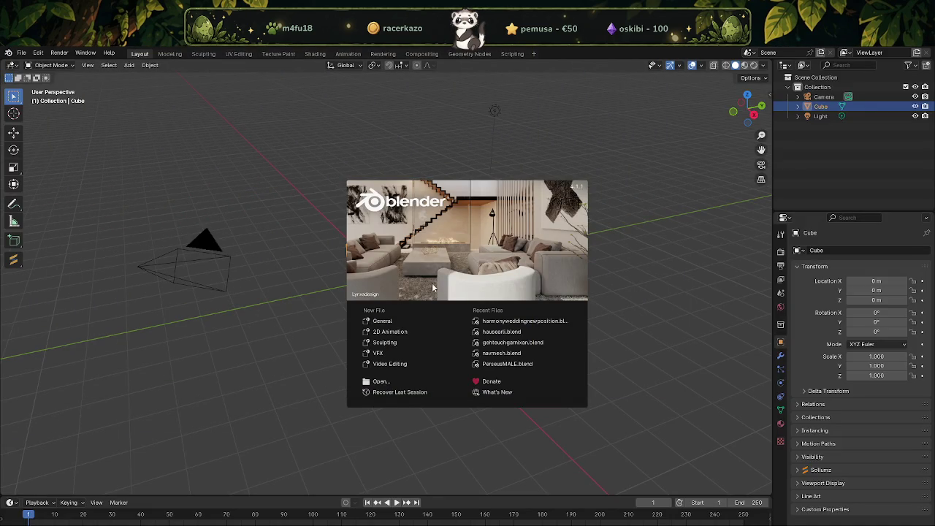
Dismiss the splash screen and delete the default camera, cube and light.
{"action": "left_click", "coordinate": [341, 124]}
{"action": "scroll", "coordinate": [305, 209], "scroll_direction": "down", "scroll_amount": 5}
{"action": "key", "text": "a"}
{"action": "key", "text": "Delete"}
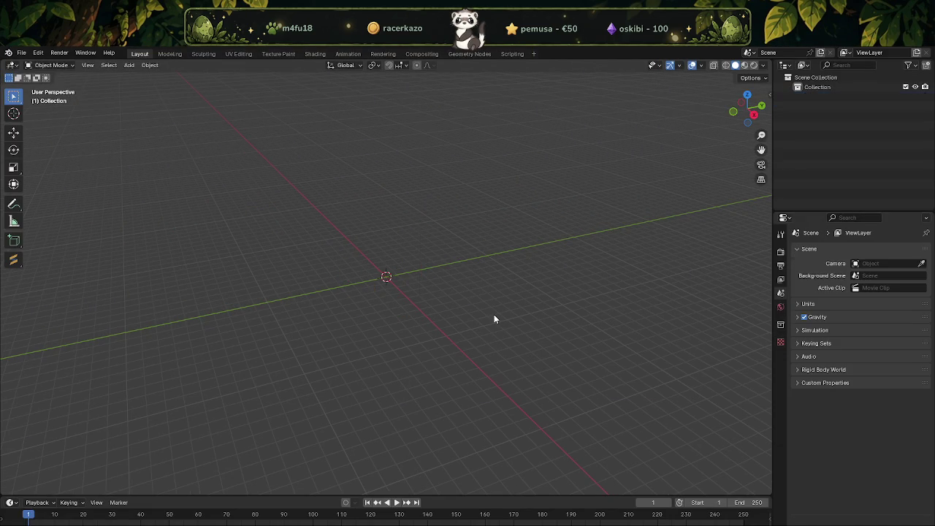
Open the Sollumz tools in the sidebar and cancel a trial CodeWalker XML import.
{"action": "key", "text": "n"}
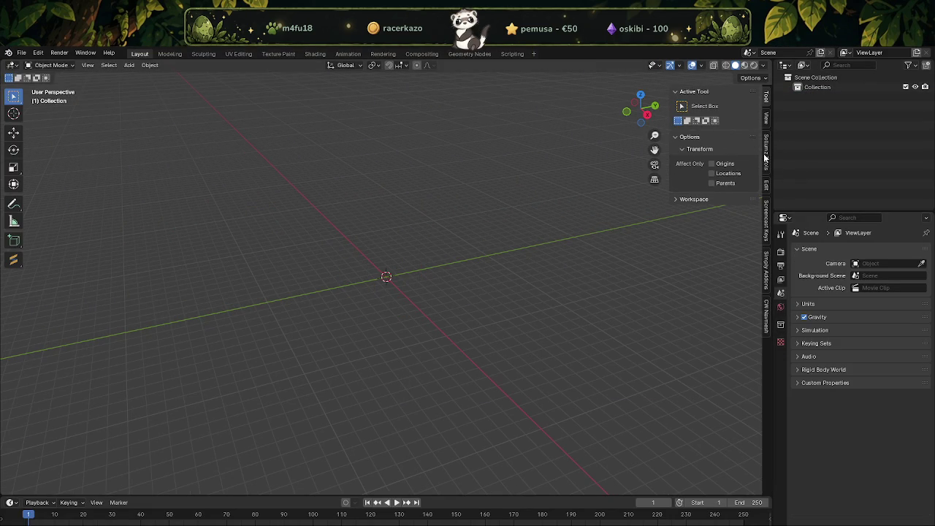
{"action": "left_click", "coordinate": [766, 157]}
{"action": "left_click", "coordinate": [686, 95]}
{"action": "left_click", "coordinate": [680, 108]}
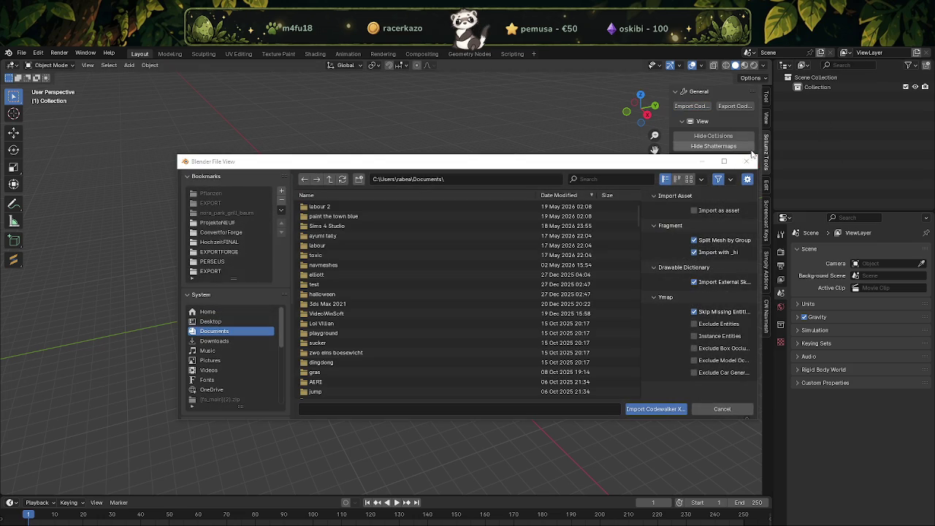
{"action": "left_click", "coordinate": [746, 161]}
Rename the default collection to straßenHD, add a straßenLOD collection, then reselect straßenHD.
{"action": "double_click", "coordinate": [810, 86]}
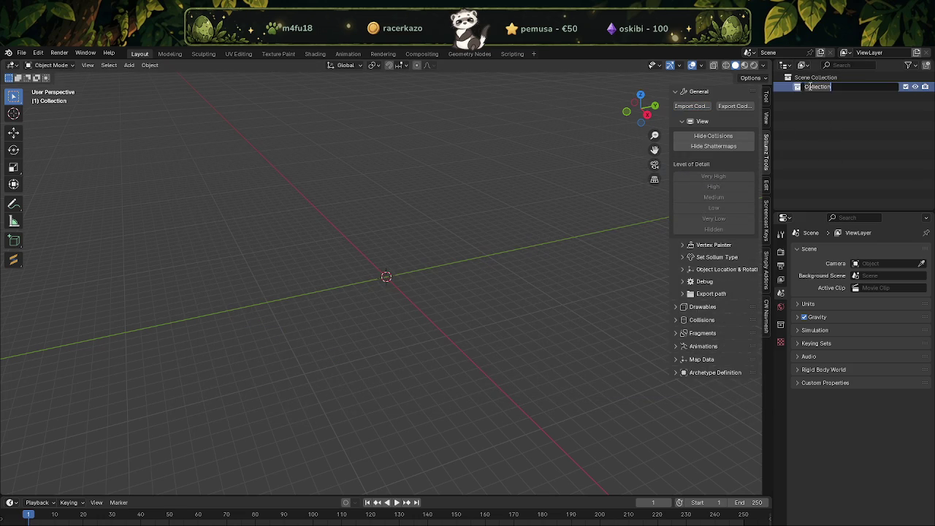
{"action": "type", "text": "stallenHD"}
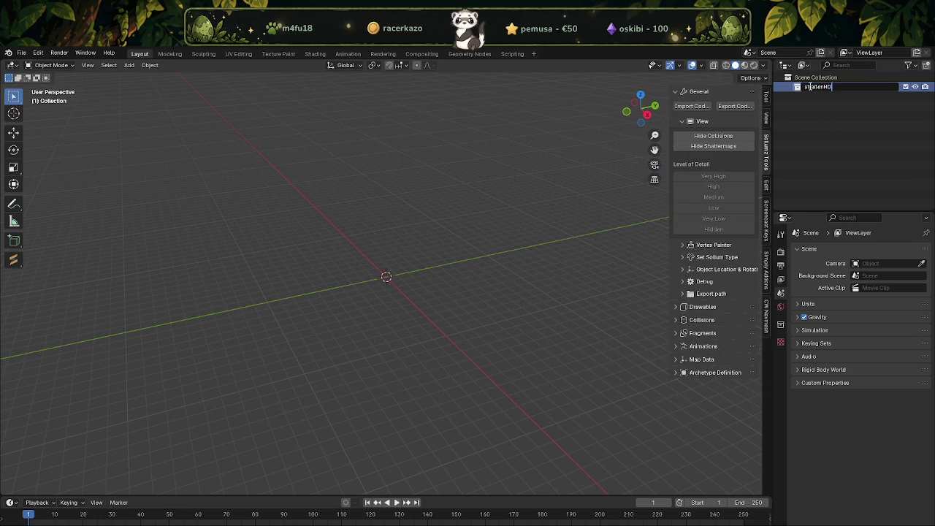
{"action": "key", "text": "Return"}
{"action": "left_click", "coordinate": [824, 80]}
{"action": "right_click", "coordinate": [824, 85]}
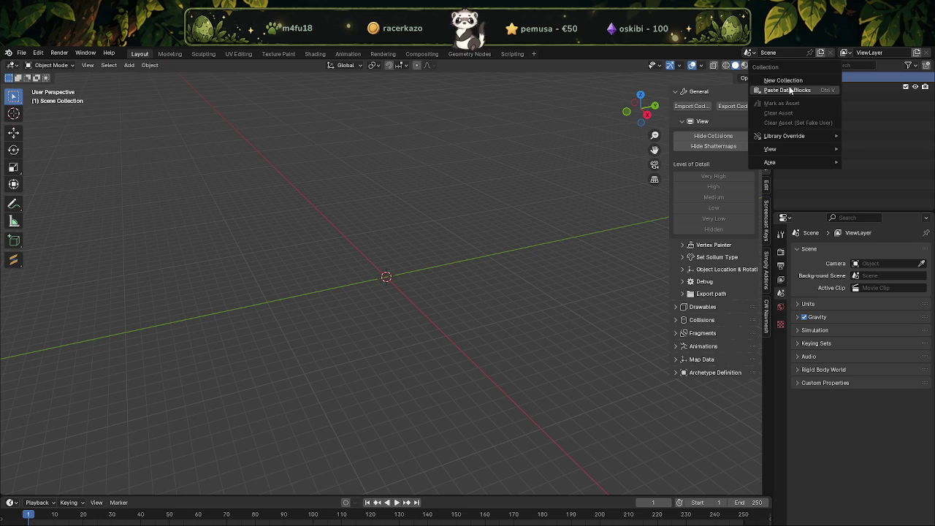
{"action": "left_click", "coordinate": [804, 90]}
{"action": "double_click", "coordinate": [820, 97]}
{"action": "type", "text": "straßenHD"}
{"action": "key", "text": "Return"}
{"action": "left_click", "coordinate": [817, 87]}
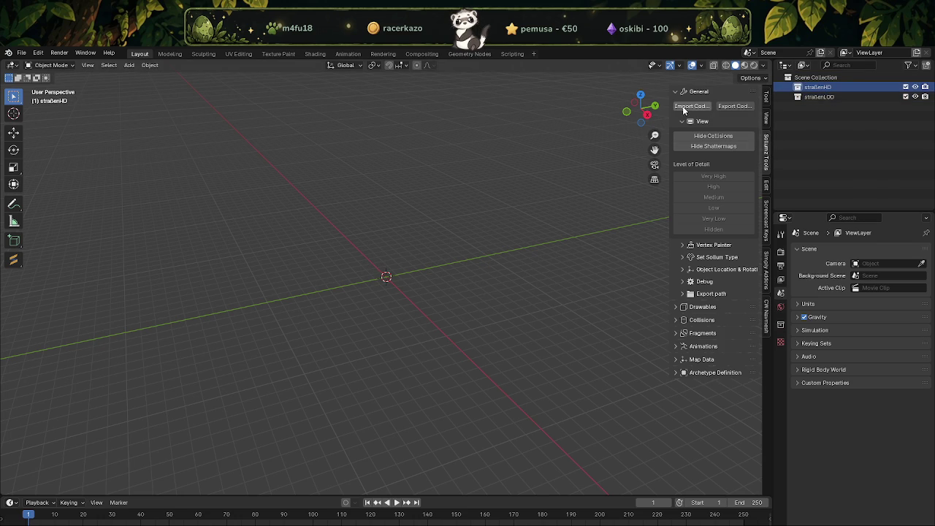
Import all nine road ydr.xml files from ProjekteNEUF's strassenpark folder via Import CodeWalker.
{"action": "left_click", "coordinate": [685, 108]}
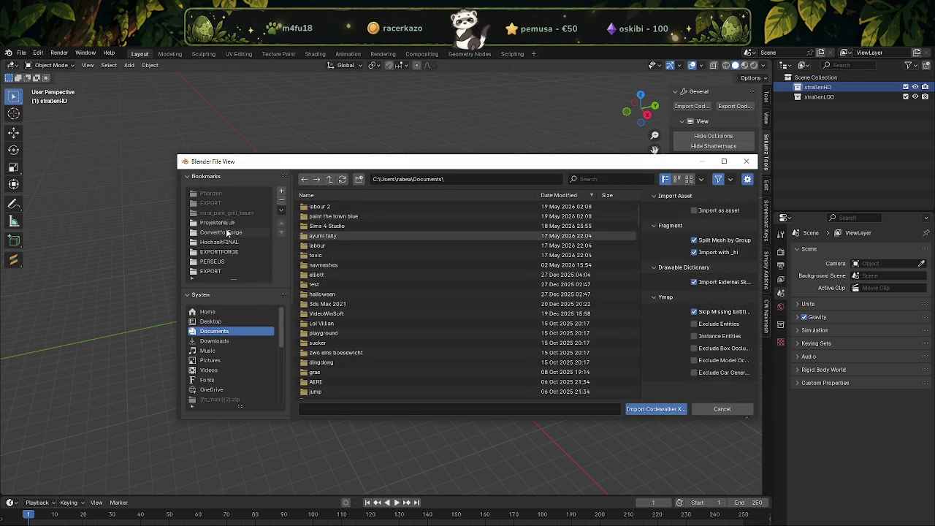
{"action": "left_click", "coordinate": [218, 222]}
{"action": "left_click", "coordinate": [334, 207]}
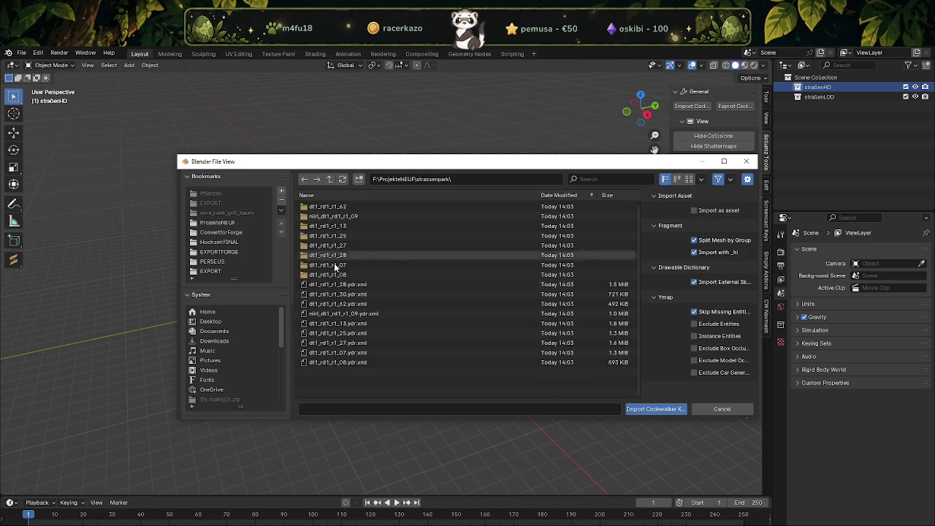
{"action": "left_click", "coordinate": [337, 284]}
{"action": "left_click", "coordinate": [332, 363], "text": "shift"}
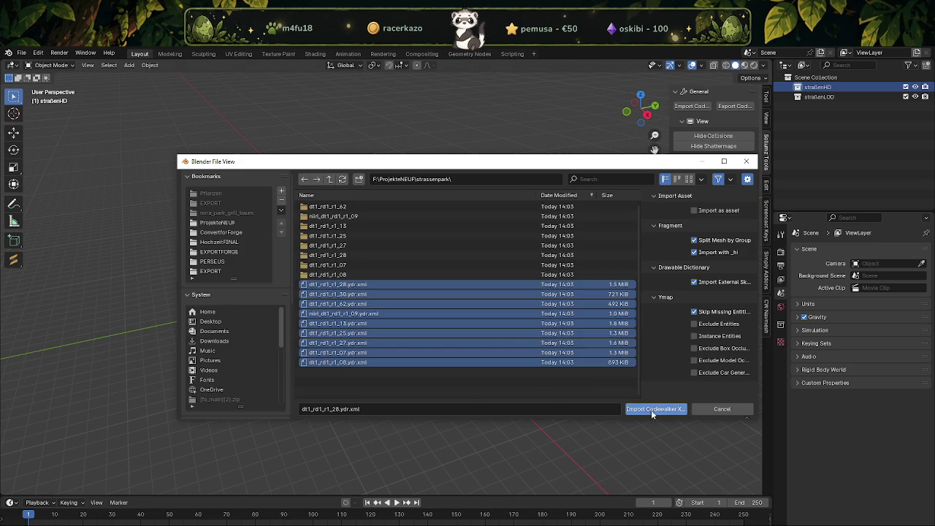
{"action": "left_click", "coordinate": [654, 410]}
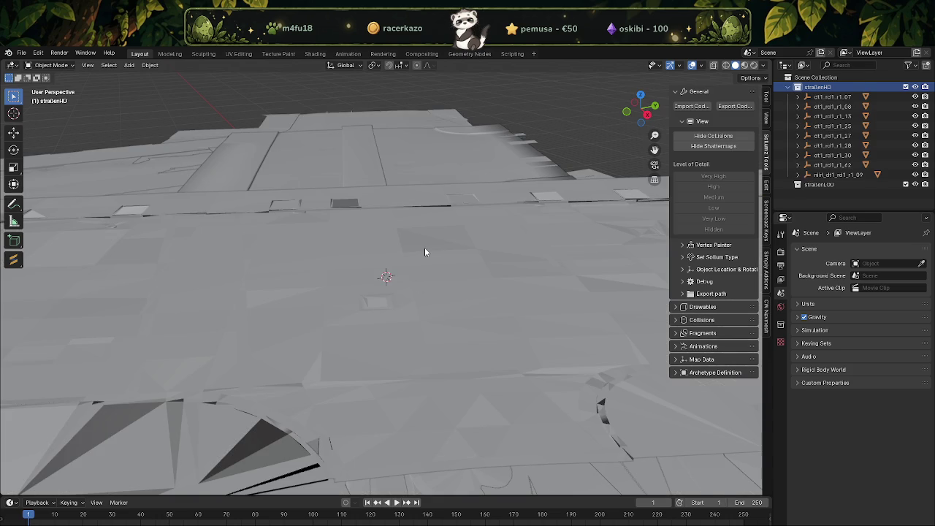
{"action": "scroll", "coordinate": [424, 247], "scroll_direction": "down", "scroll_amount": 5}
{"action": "scroll", "coordinate": [425, 246], "scroll_direction": "down", "scroll_amount": 4}
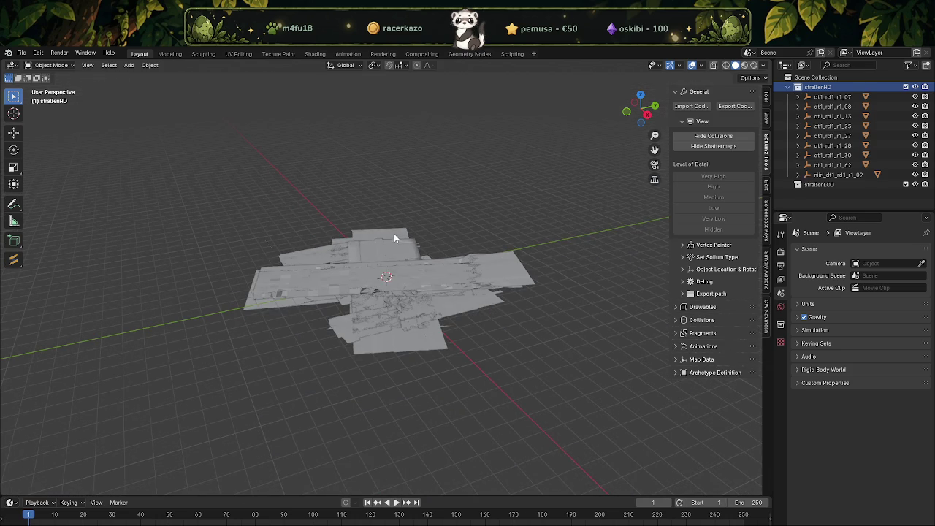
{"action": "left_click", "coordinate": [22, 54]}
{"action": "mouse_move", "coordinate": [45, 214]}
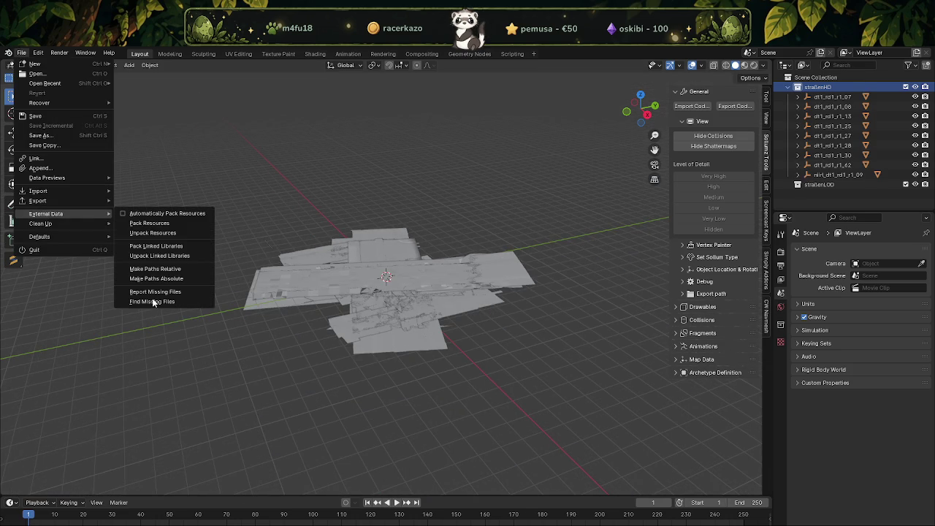
Relink the missing road textures with Find Missing Files on the strassenpark folder.
{"action": "left_click", "coordinate": [168, 301]}
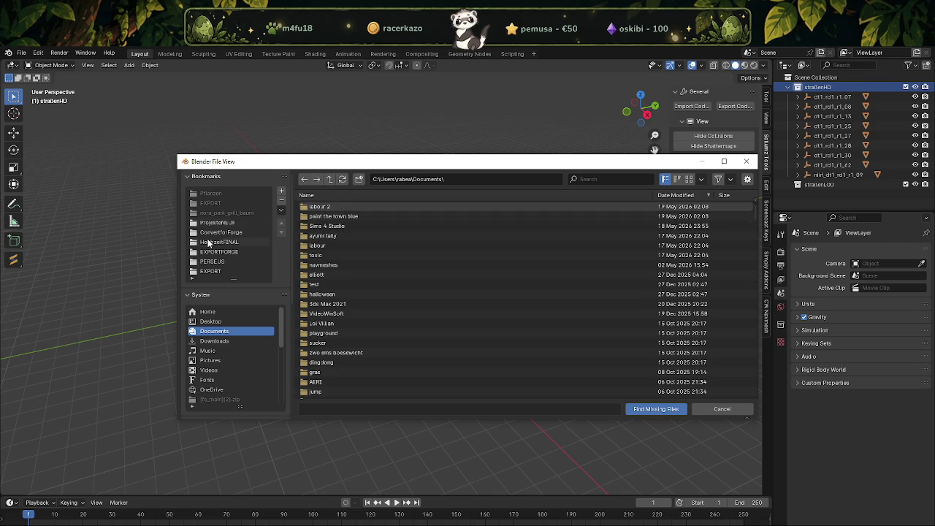
{"action": "double_click", "coordinate": [336, 206]}
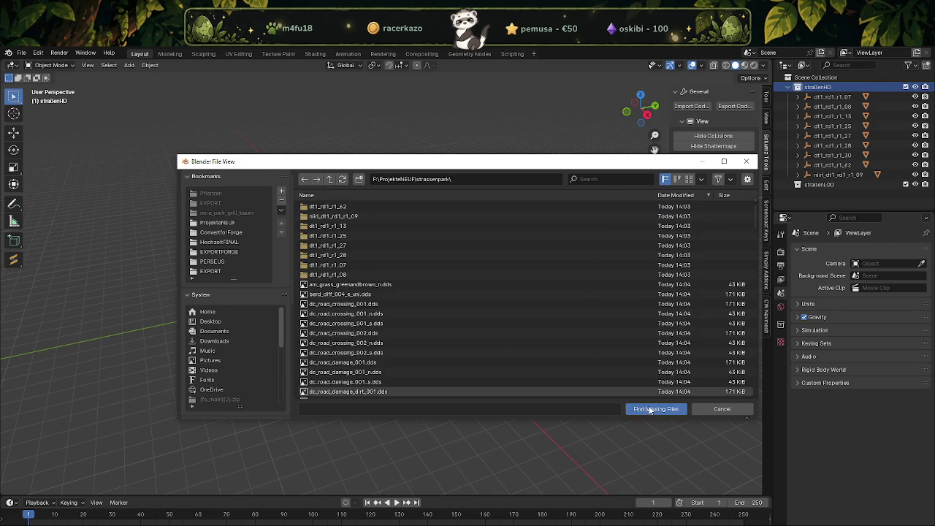
{"action": "left_click", "coordinate": [654, 409]}
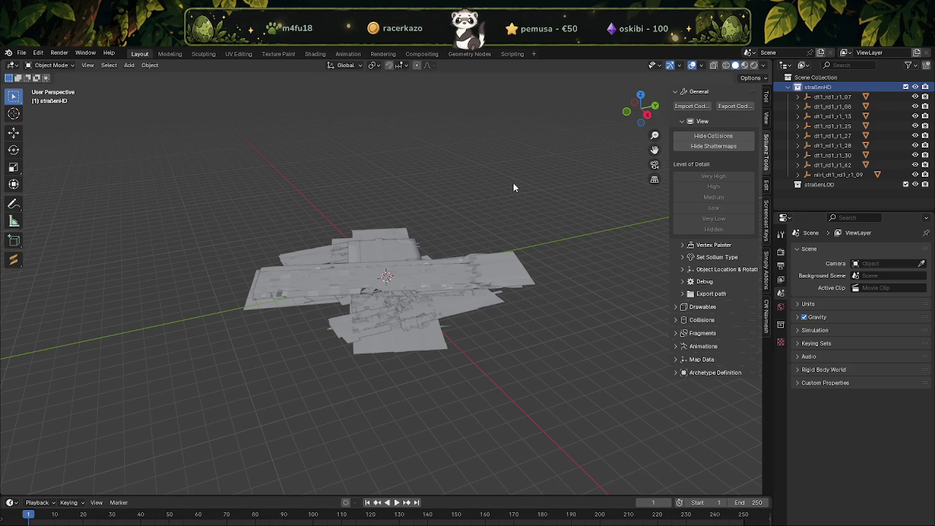
View the roads in Material Preview shading and select road piece nlrl_dt1_rd1_r1_09.
{"action": "left_click", "coordinate": [746, 66]}
{"action": "scroll", "coordinate": [469, 261], "scroll_direction": "up", "scroll_amount": 4}
{"action": "middle_click_drag", "start_coordinate": [481, 262], "coordinate": [511, 218]}
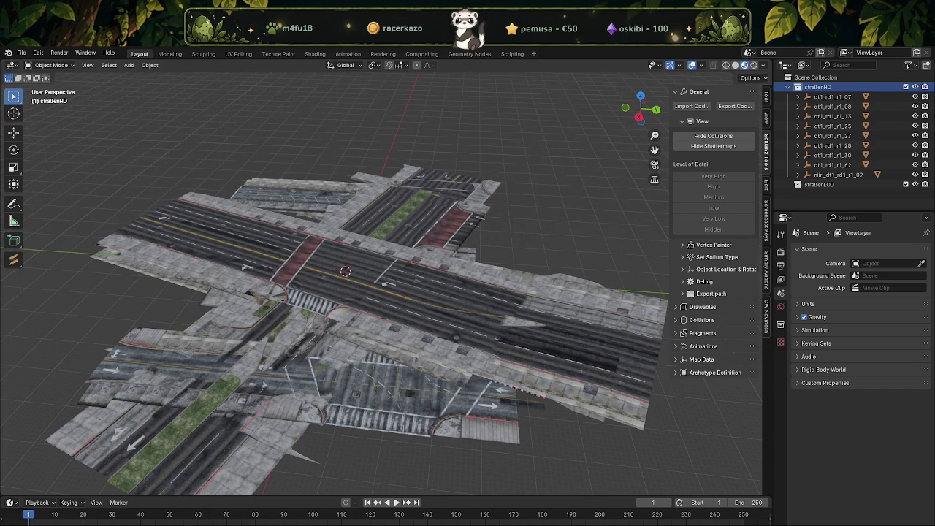
{"action": "key", "text": "alt+Tab"}
{"action": "left_click_drag", "start_coordinate": [319, 159], "coordinate": [201, 159]}
{"action": "key", "text": "alt+Tab"}
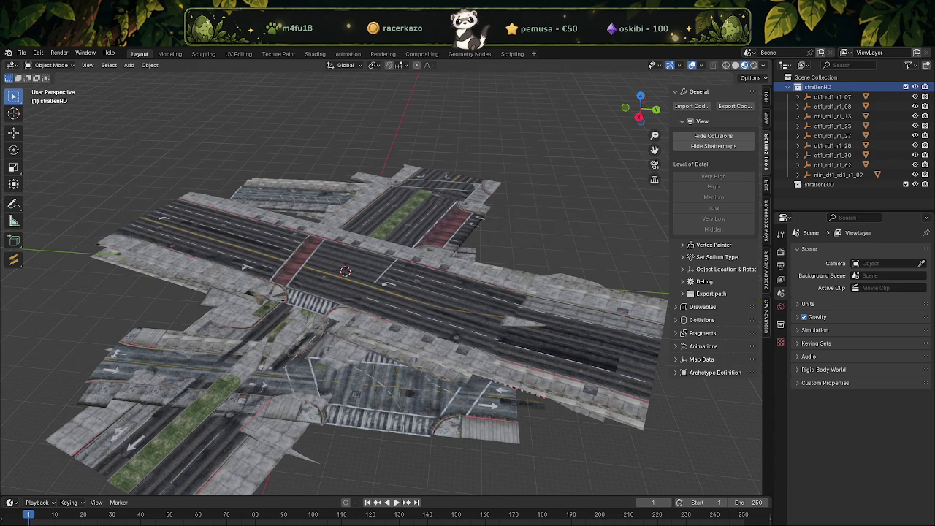
{"action": "left_click", "coordinate": [837, 176]}
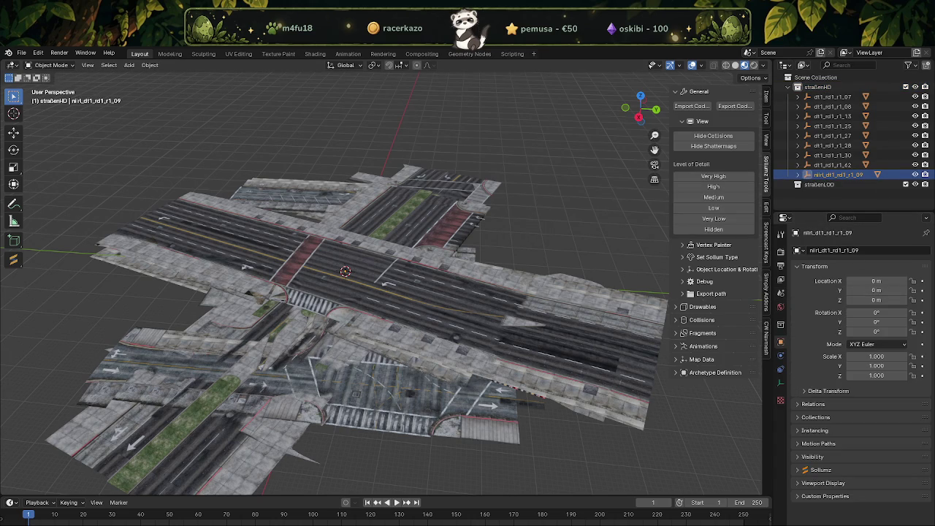
Set nlrl_dt1_rd1_r1_09's location to X 208.47, Y -830.41, Z 29.325 m.
{"action": "left_click", "coordinate": [893, 281]}
{"action": "type", "text": "208.465149,"}
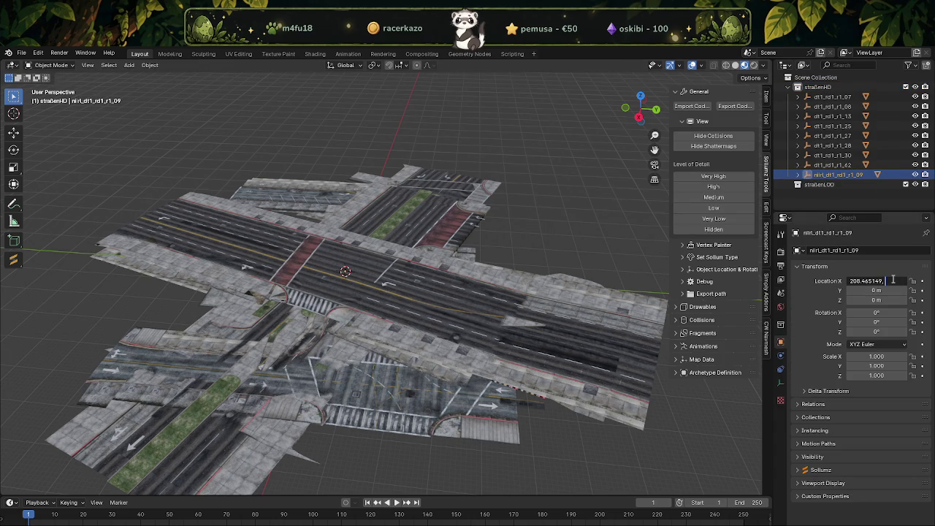
{"action": "key", "text": "Return"}
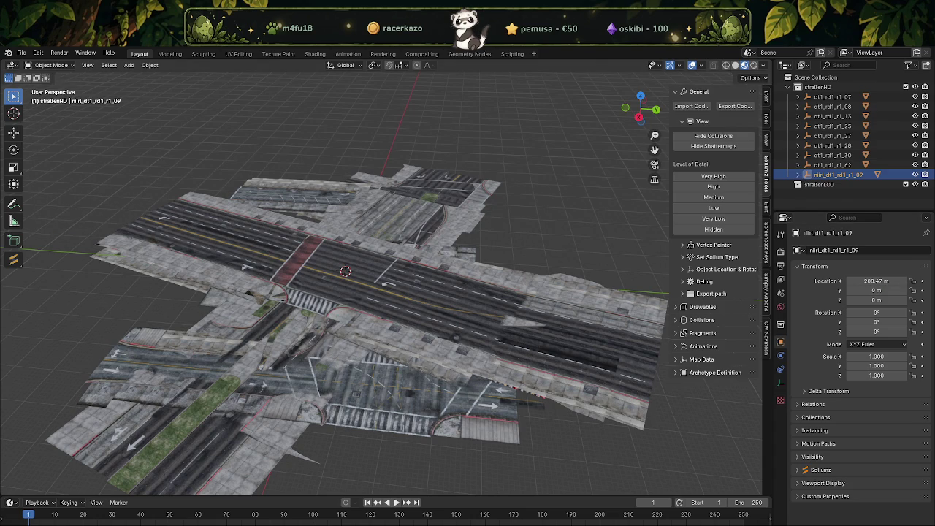
{"action": "left_click", "coordinate": [865, 290]}
{"action": "key", "text": "ctrl+v"}
{"action": "key", "text": "BackSpace"}
{"action": "key", "text": "Return"}
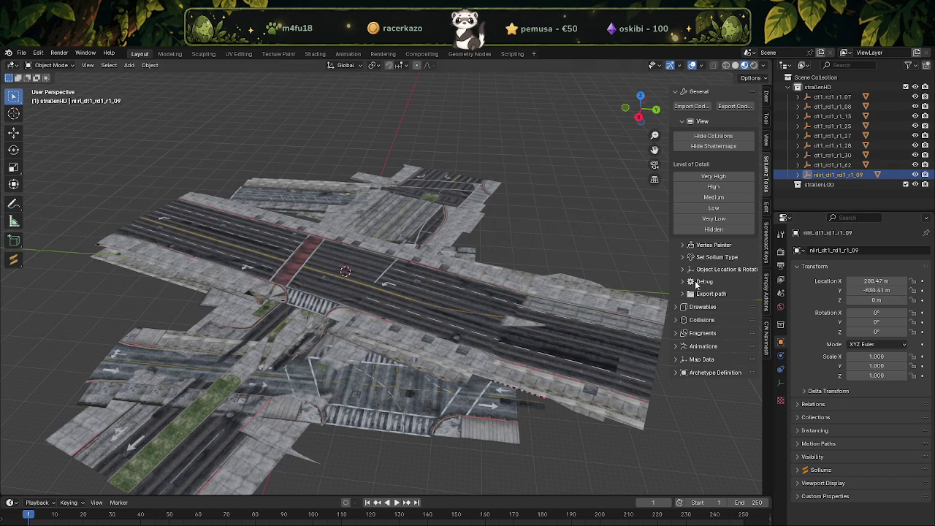
{"action": "left_click", "coordinate": [857, 301]}
{"action": "type", "text": "29.3247337"}
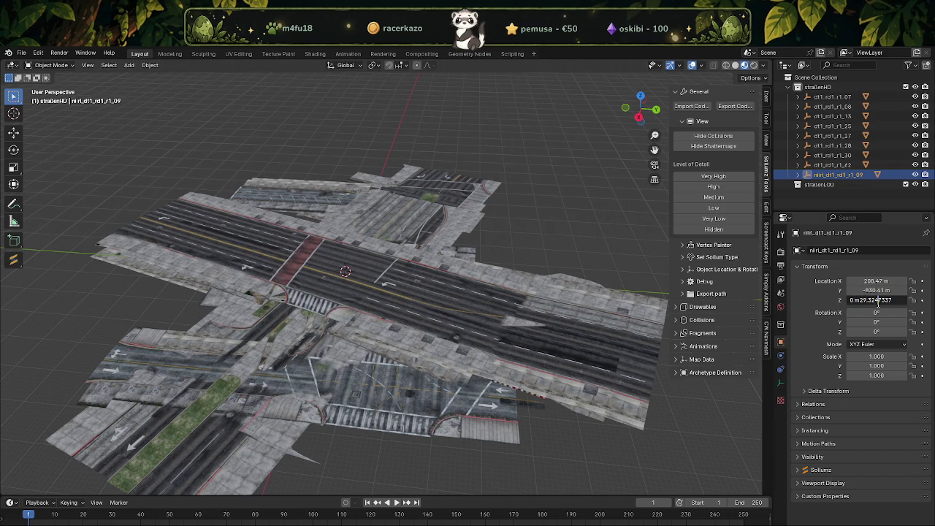
{"action": "key", "text": "shift+Left"}
{"action": "key", "text": "shift+Left"}
{"action": "key", "text": "shift+Left"}
{"action": "type", "text": "5"}
{"action": "key", "text": "Return"}
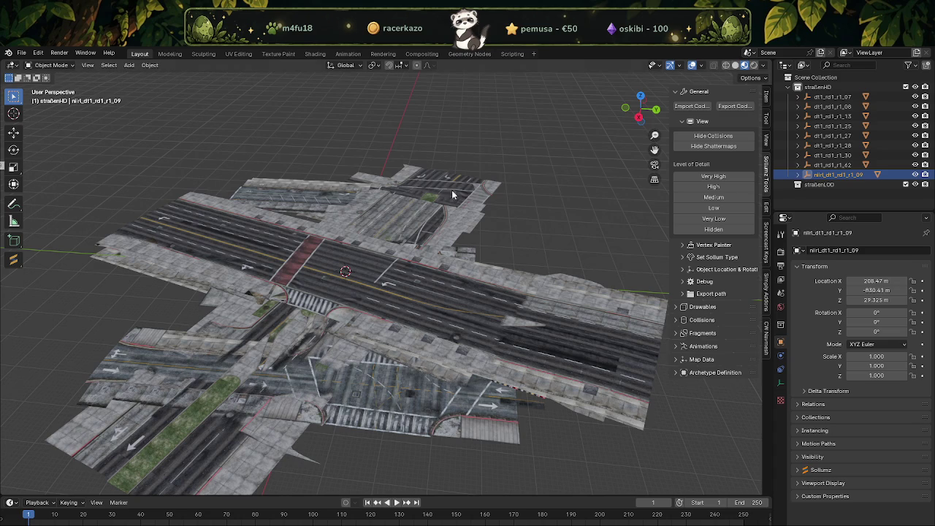
{"action": "left_click", "coordinate": [833, 146]}
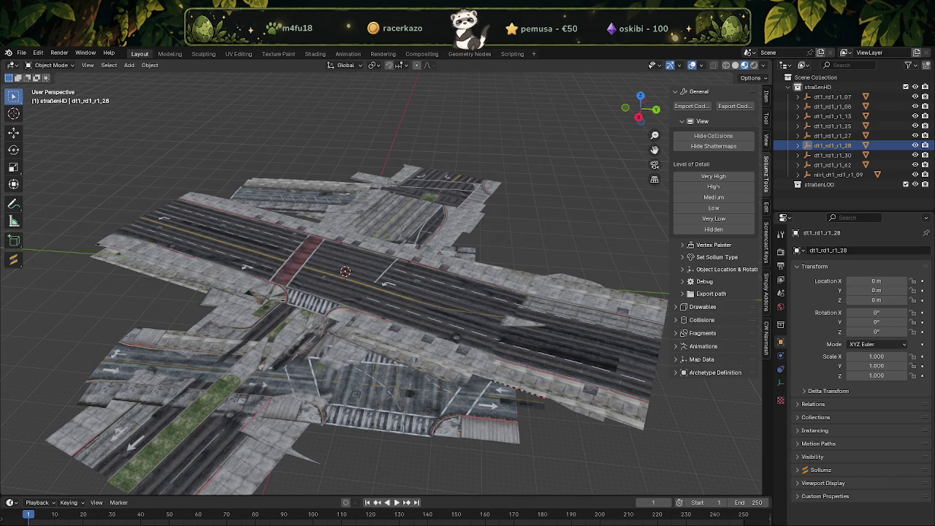
Paste dt1_rd1_r1_28's location as X 252.06, Y -946.04, Z 25.781 m.
{"action": "double_click", "coordinate": [905, 282]}
{"action": "type", "text": "252.057892"}
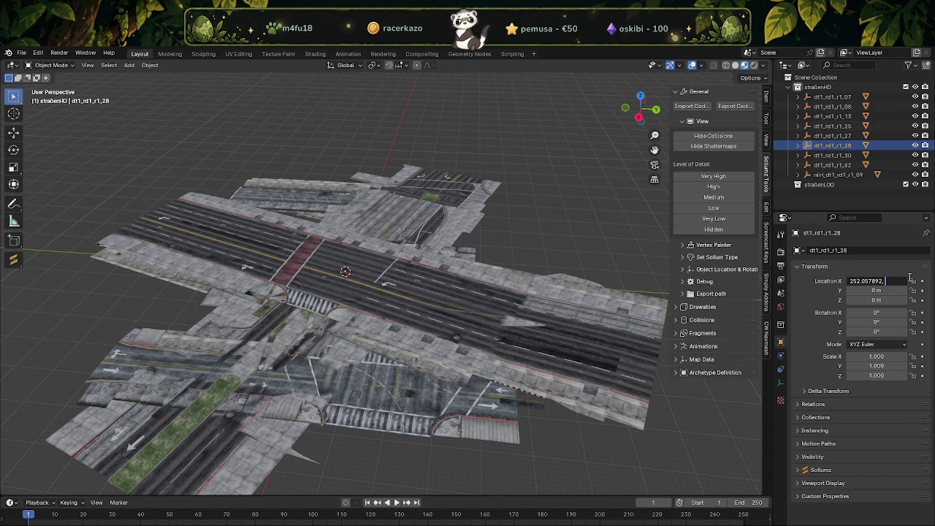
{"action": "key", "text": "Return"}
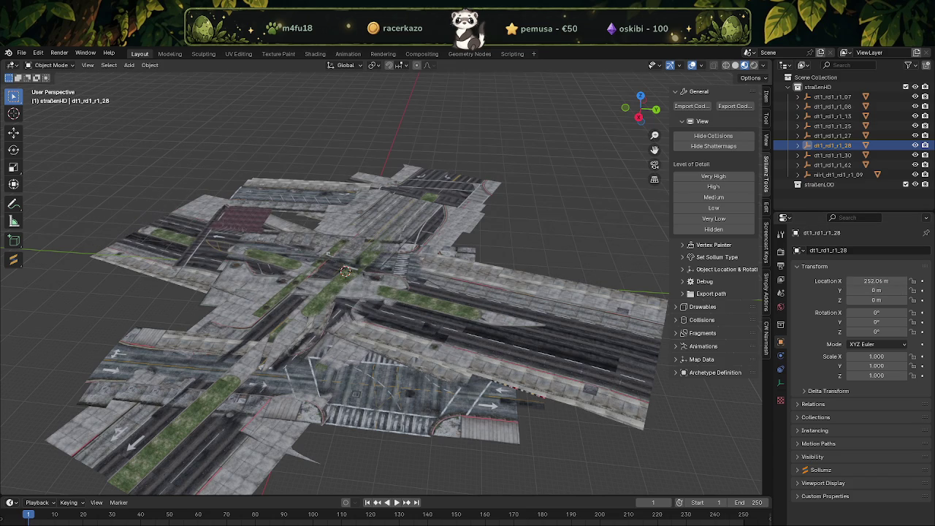
{"action": "double_click", "coordinate": [869, 290]}
{"action": "type", "text": "-946.035461,"}
{"action": "key", "text": "Return"}
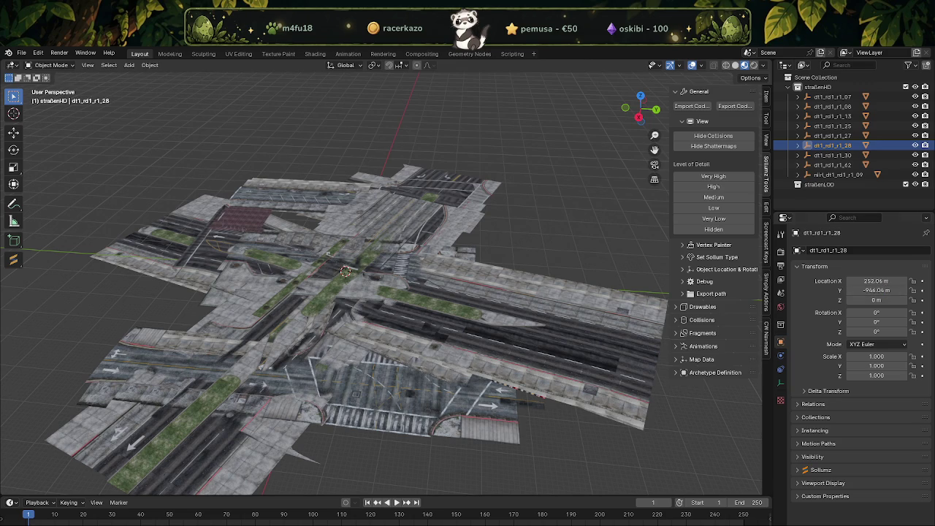
{"action": "double_click", "coordinate": [875, 300]}
{"action": "key", "text": "ctrl+v"}
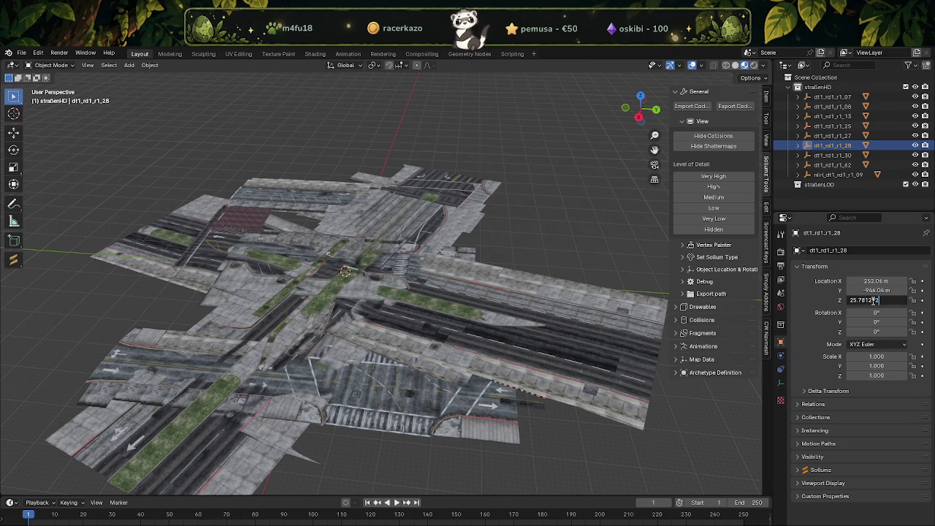
{"action": "key", "text": "Return"}
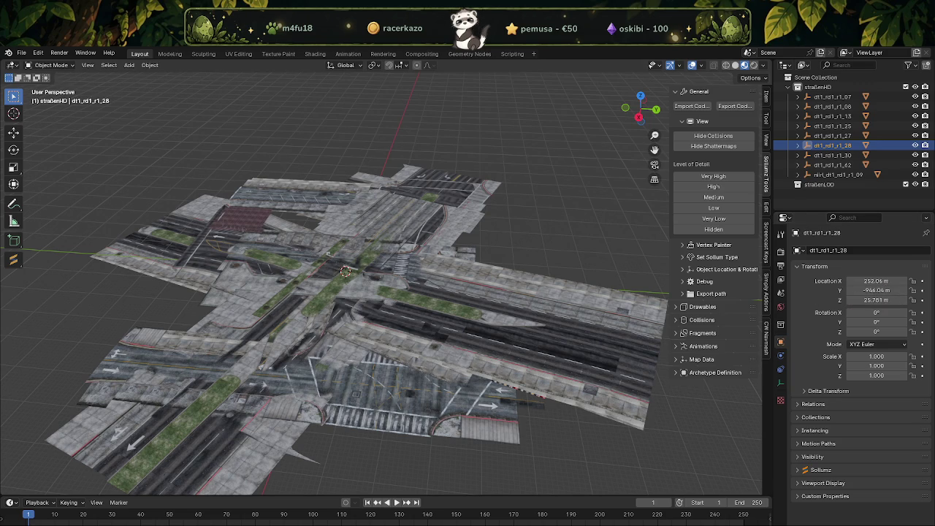